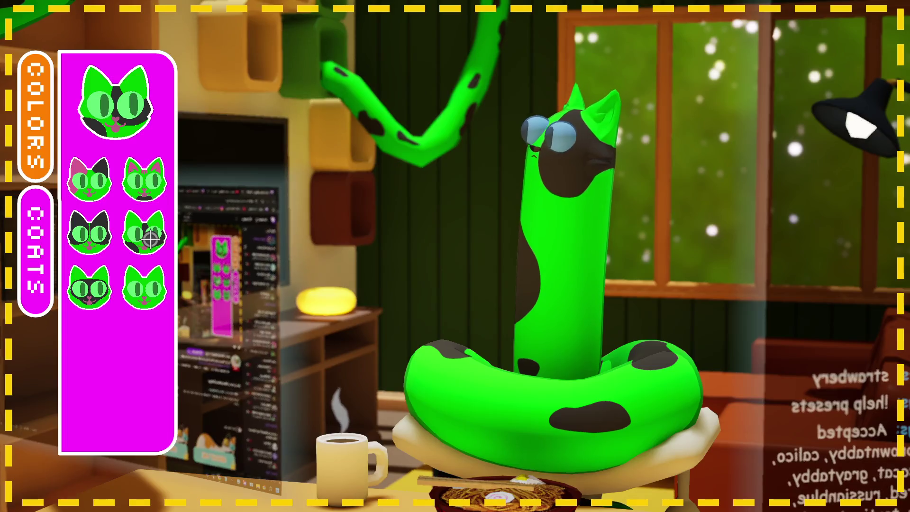
Give the noodle cat the black-and-green coat and close the COATS panel.
click(104, 244)
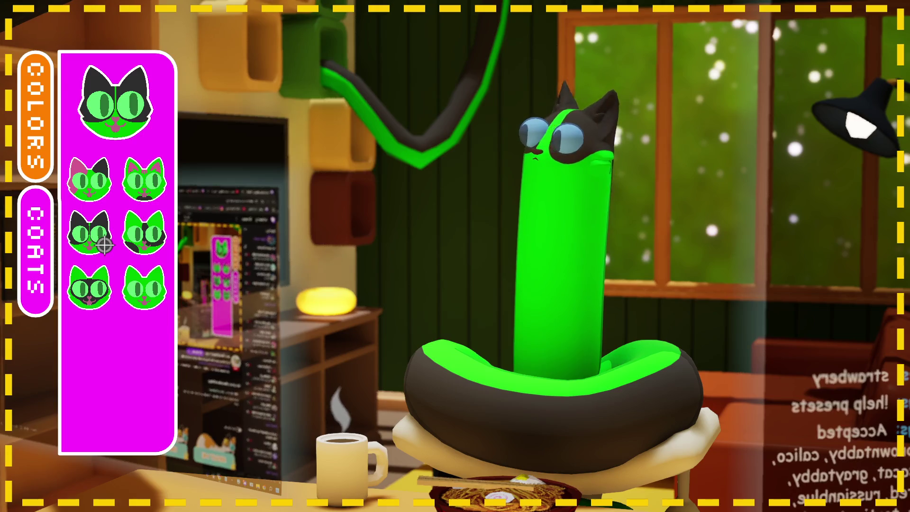
click(49, 239)
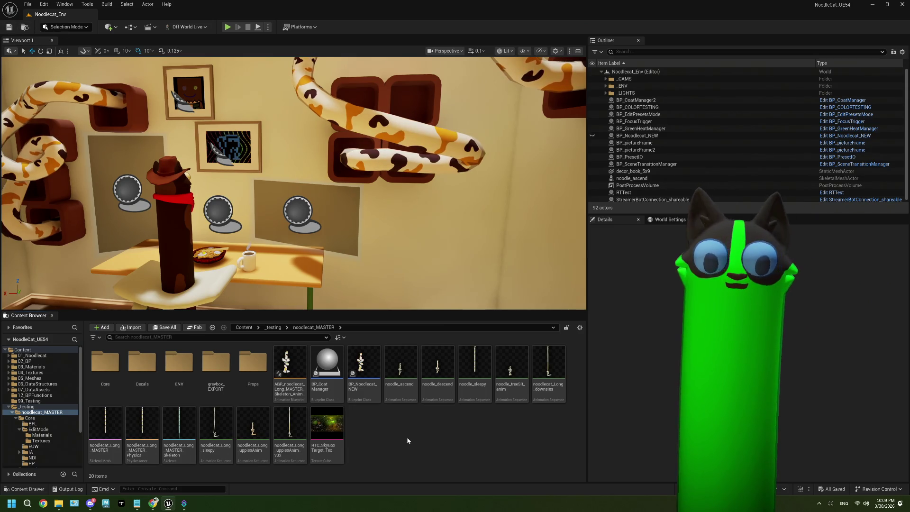
Prefix the 'disable preset redeem' task in ThePlan.txt with priority 0, then minimize Notepad.
click(136, 504)
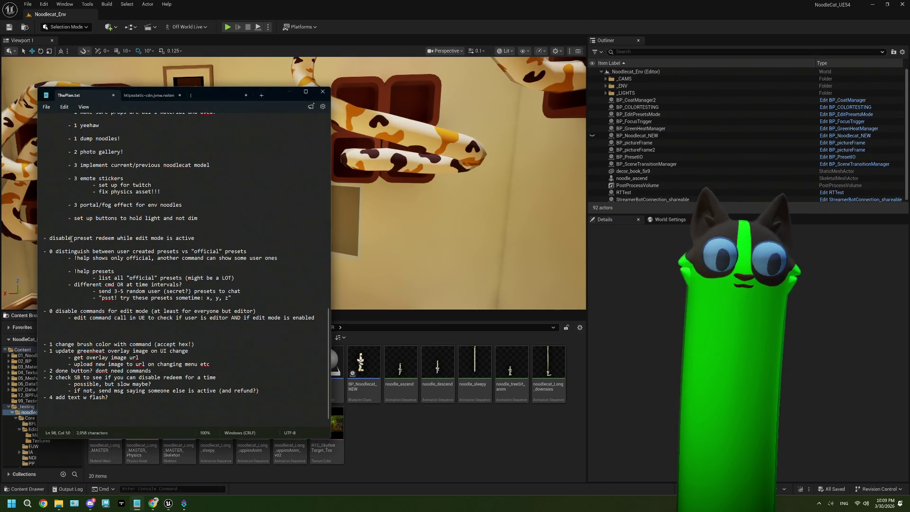
drag(195, 238, 61, 238)
click(51, 238)
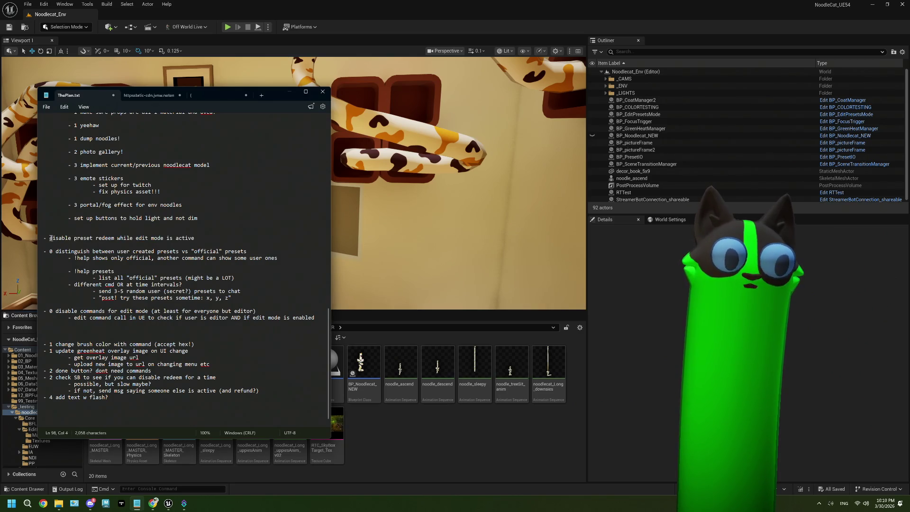
text(0)
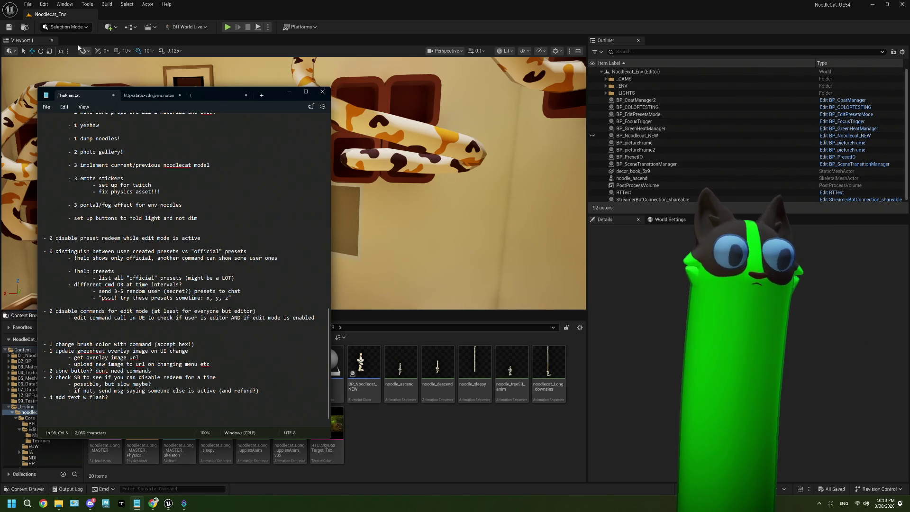
click(390, 433)
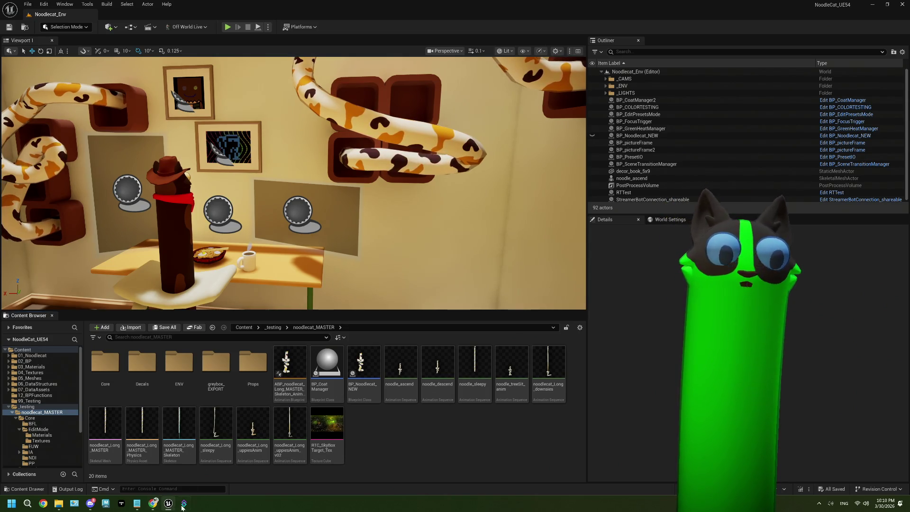
Review Streamer.bot's Action History, then bring Unreal Editor back to the front.
mouse_move(191, 505)
click(159, 467)
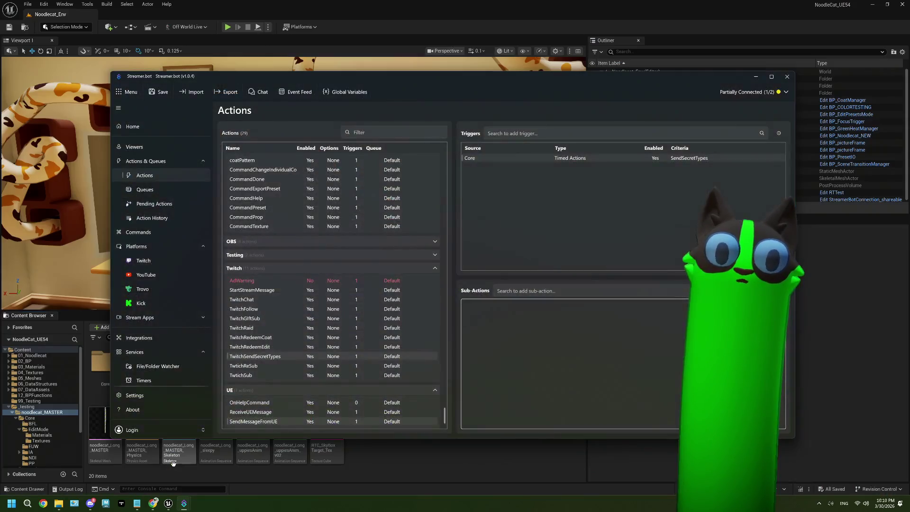
click(151, 218)
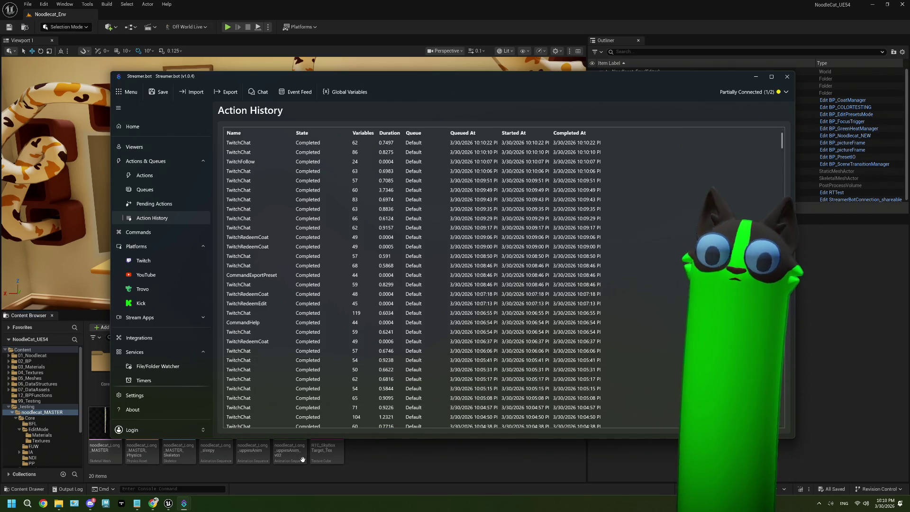
click(345, 474)
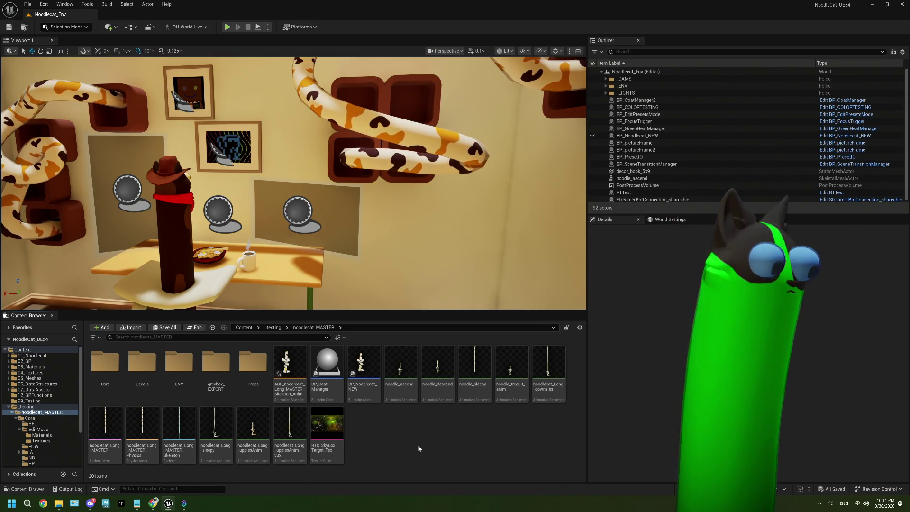
Orbit the viewport toward the door and shelf side of the room.
mouse_move(388, 285)
mouse_down()
mouse_move(256, 285)
mouse_move(418, 215)
mouse_up()
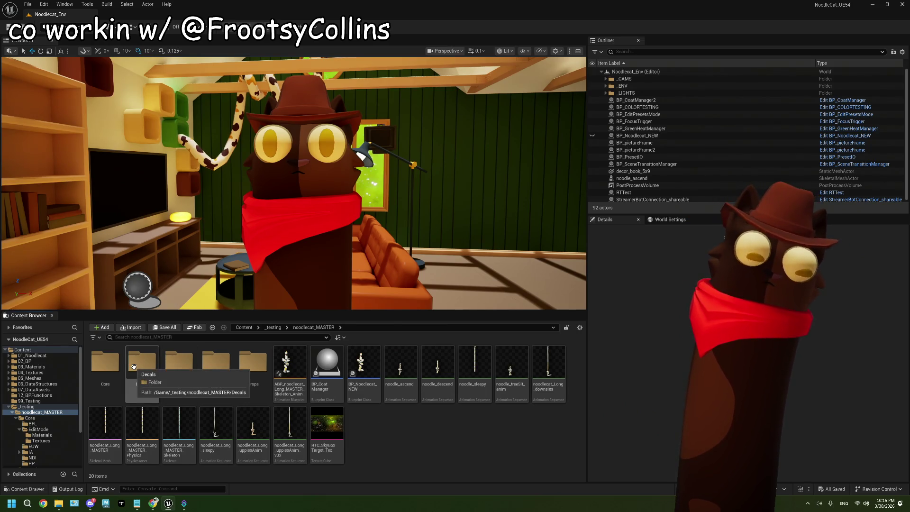
Open noodlecat_MASTER's Core folder, check the 'disable preset redeem' line in ThePlan.txt, and return to Unreal.
double_click(105, 364)
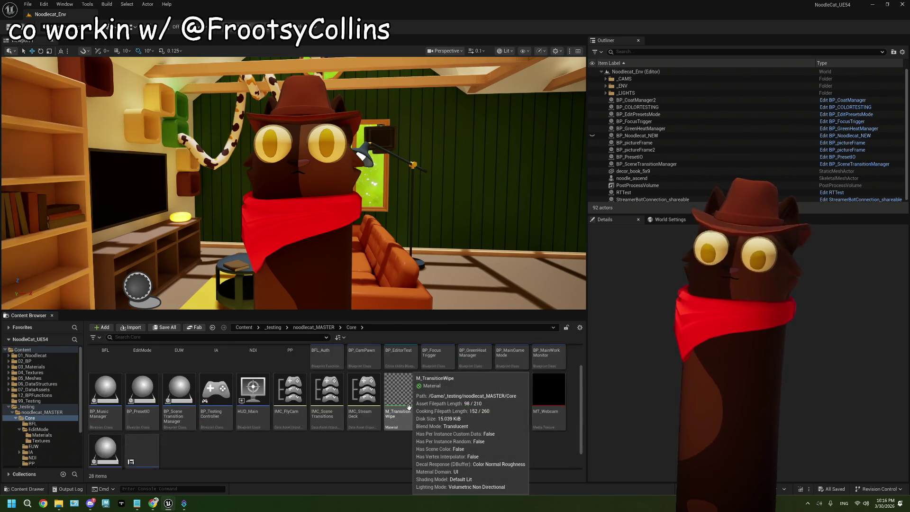
click(137, 503)
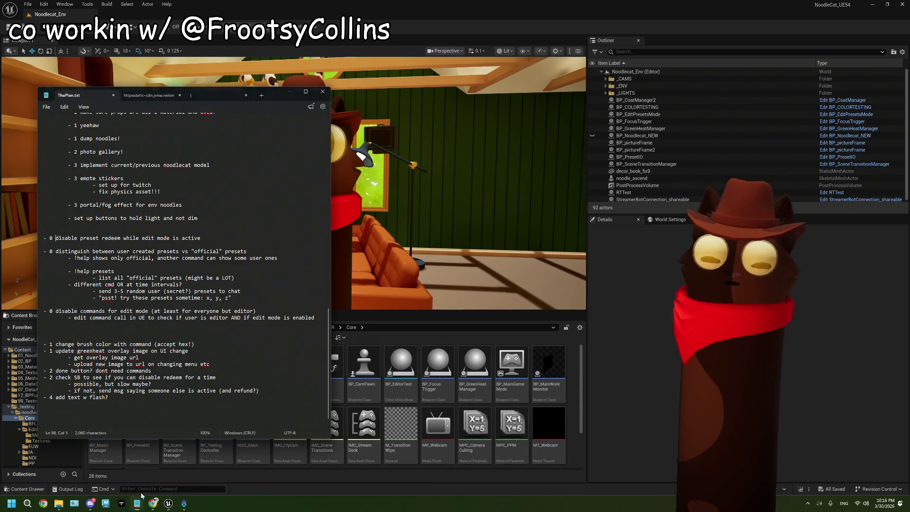
drag(168, 241, 37, 232)
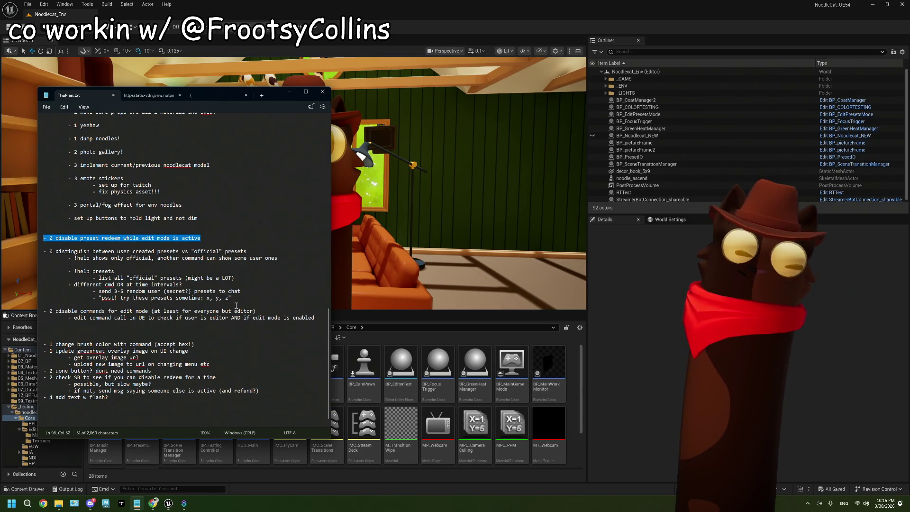
click(475, 368)
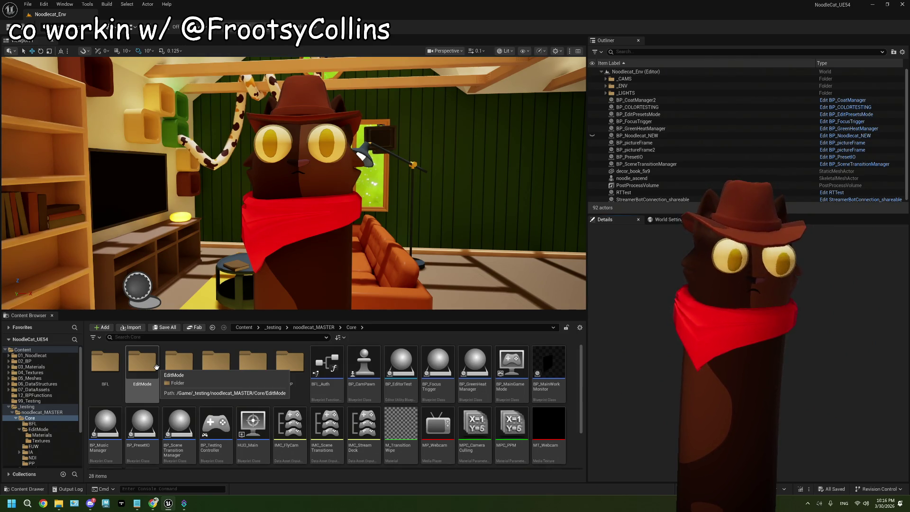
In Streamer.bot Actions, add a new action named OnEditModeActivate in the UE group.
click(184, 504)
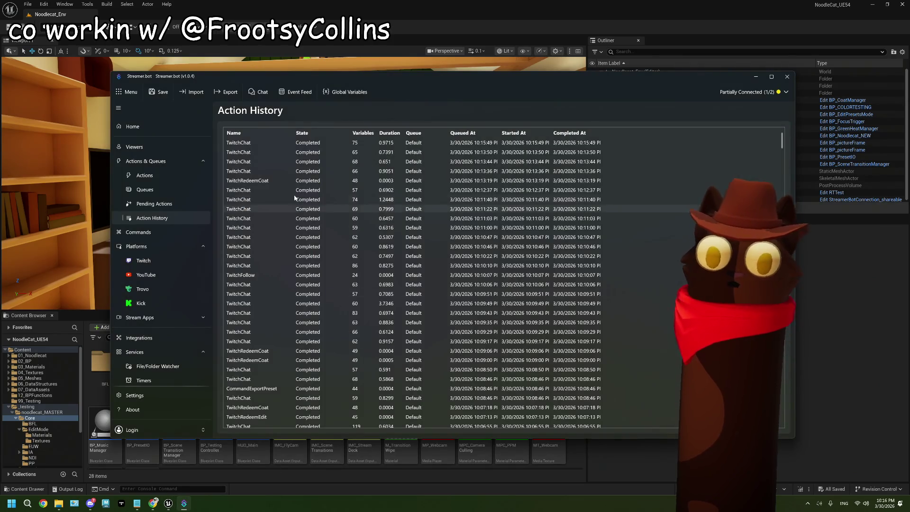
click(144, 176)
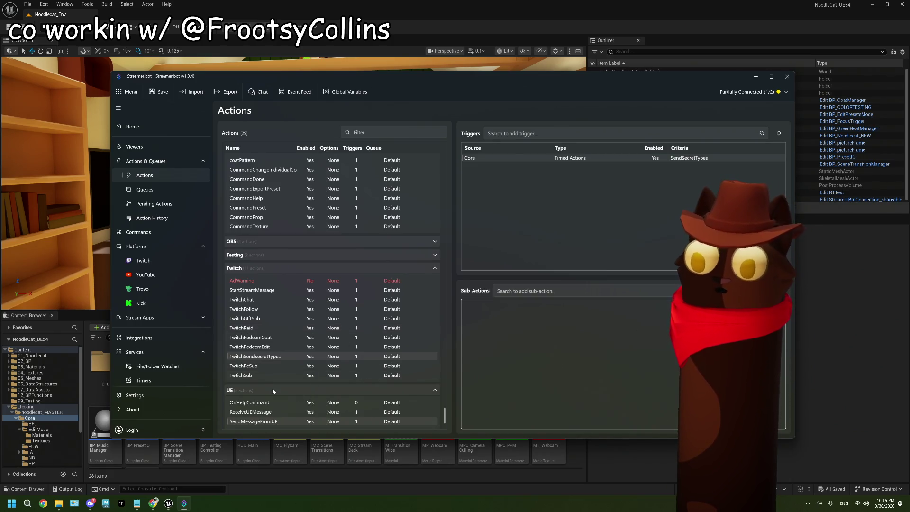
right_click(264, 401)
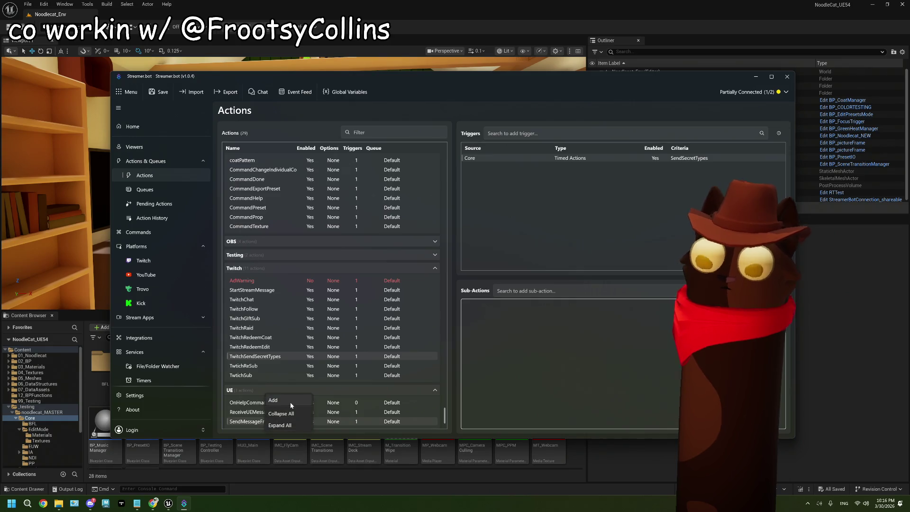
click(290, 402)
key(Tab)
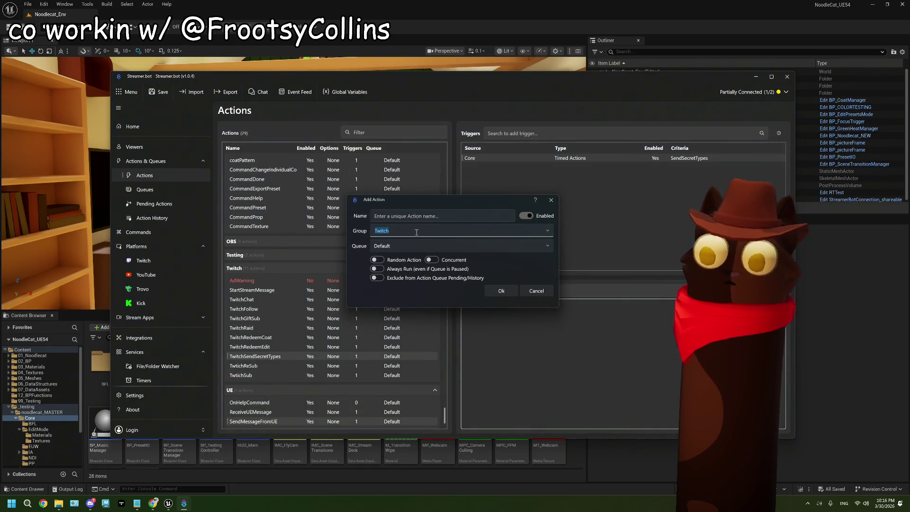
click(548, 231)
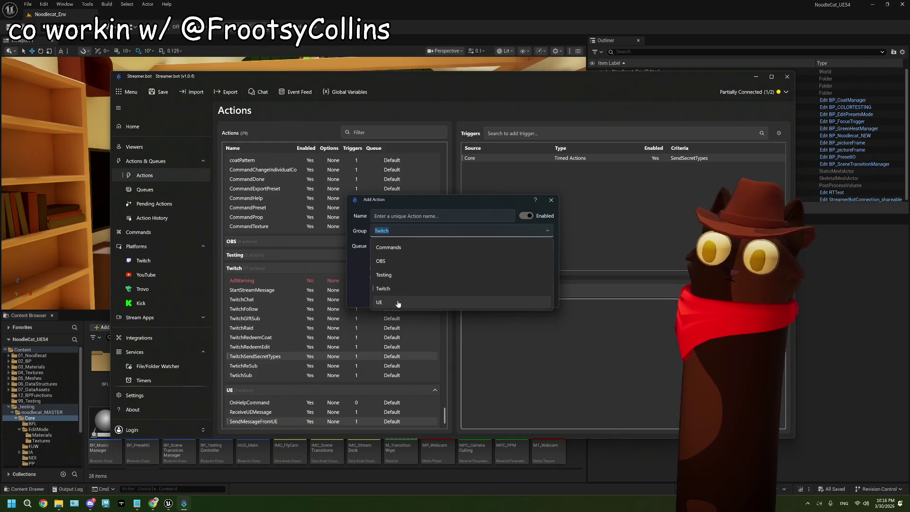
click(396, 304)
click(398, 216)
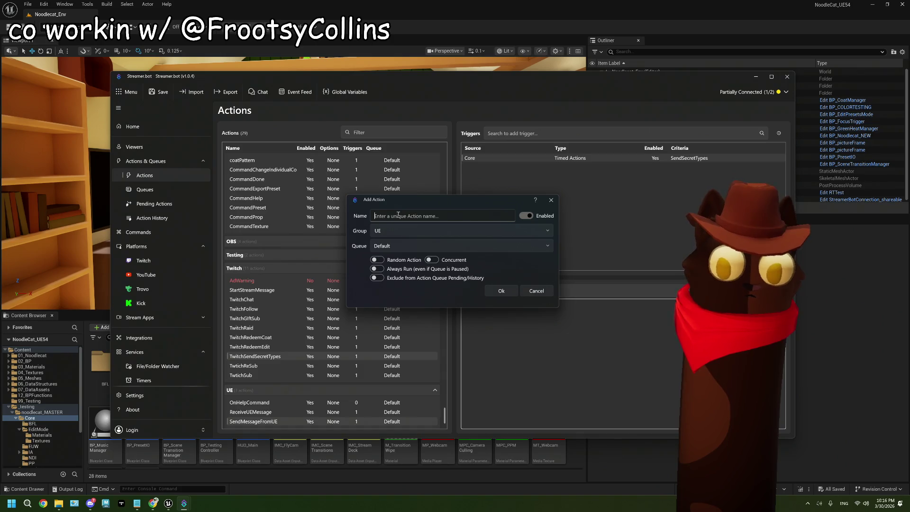
text(On)
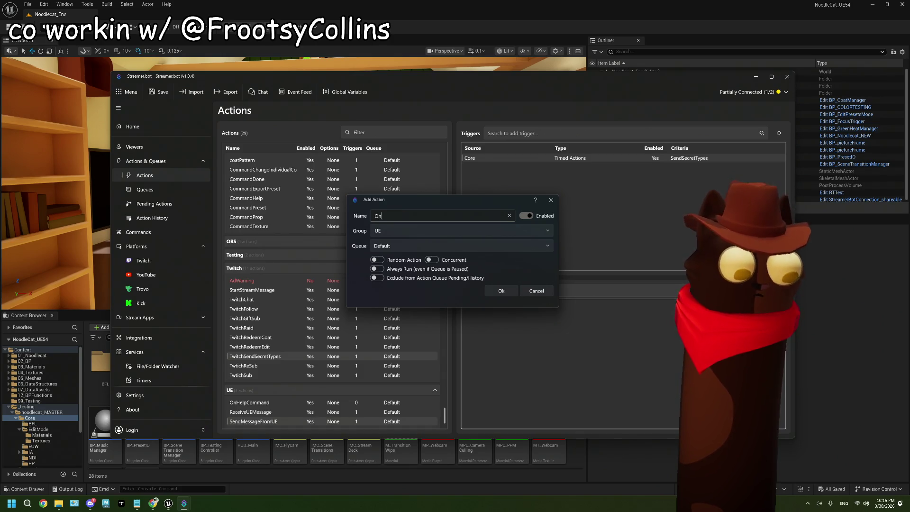
text(EditModeActivat)
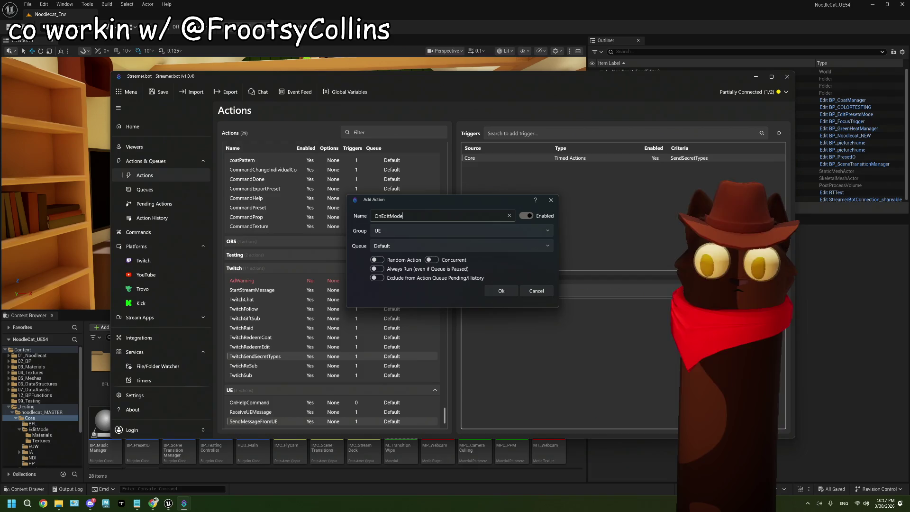
text(e)
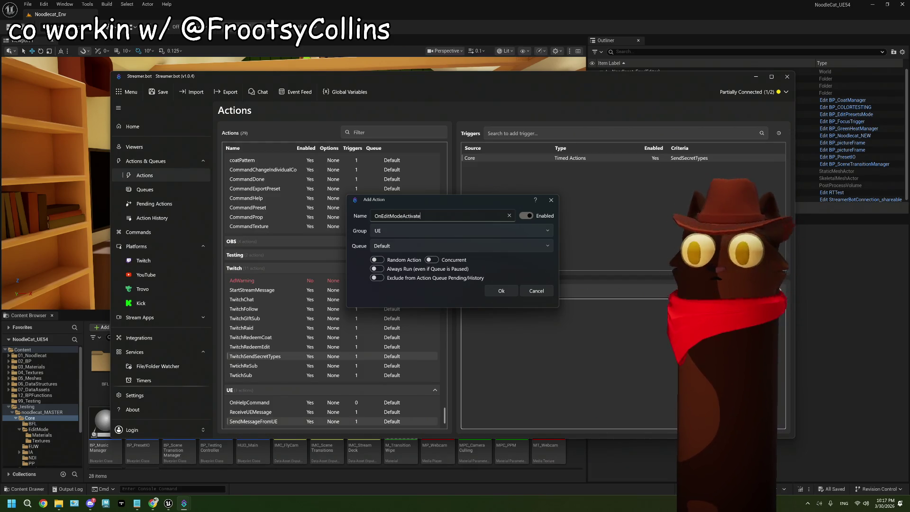
Confirm the OnEditModeActivate action and browse the Twitch > Channel > Rewards sub-actions.
click(503, 293)
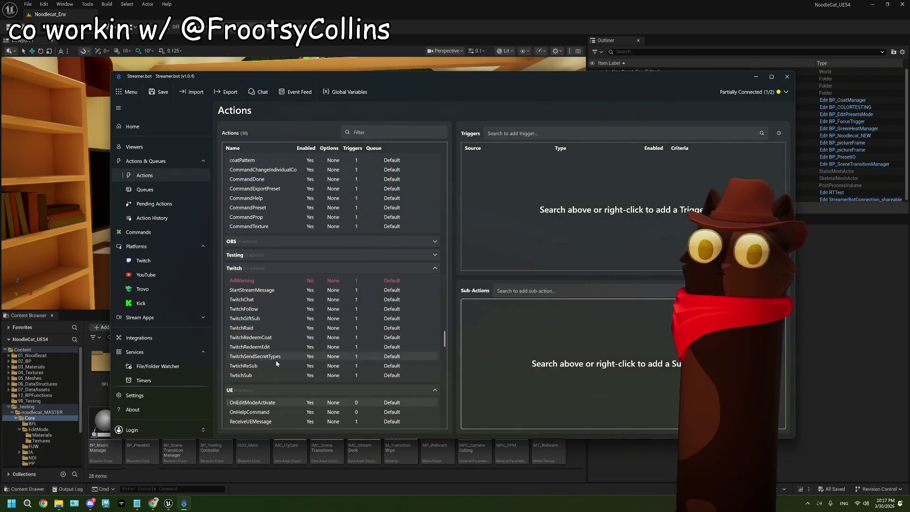
right_click(537, 331)
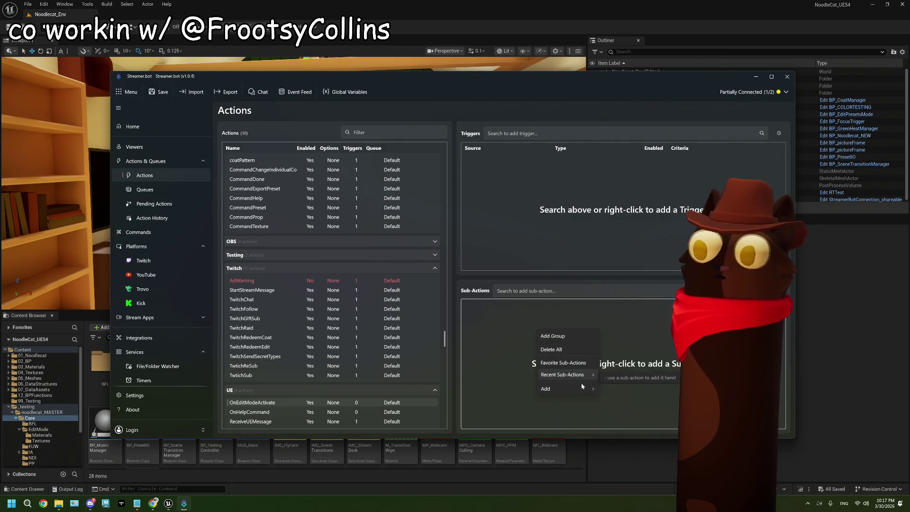
mouse_move(581, 387)
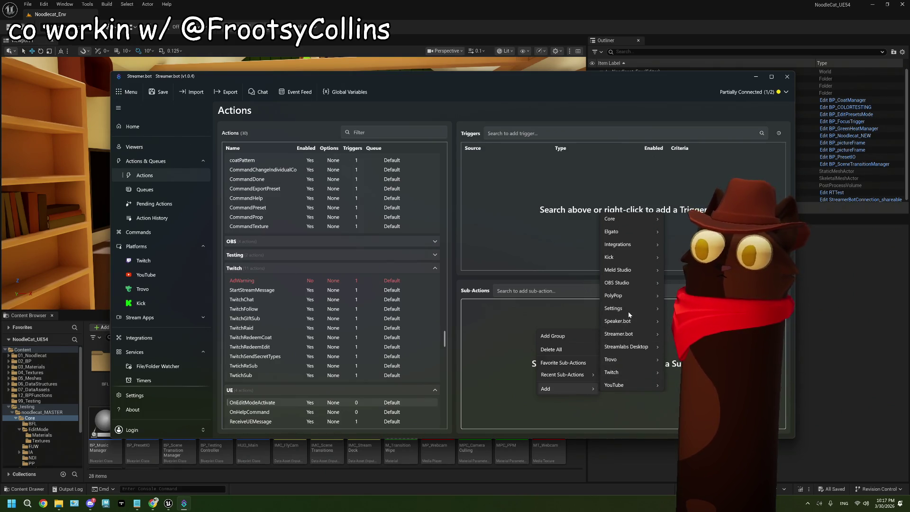
mouse_move(636, 371)
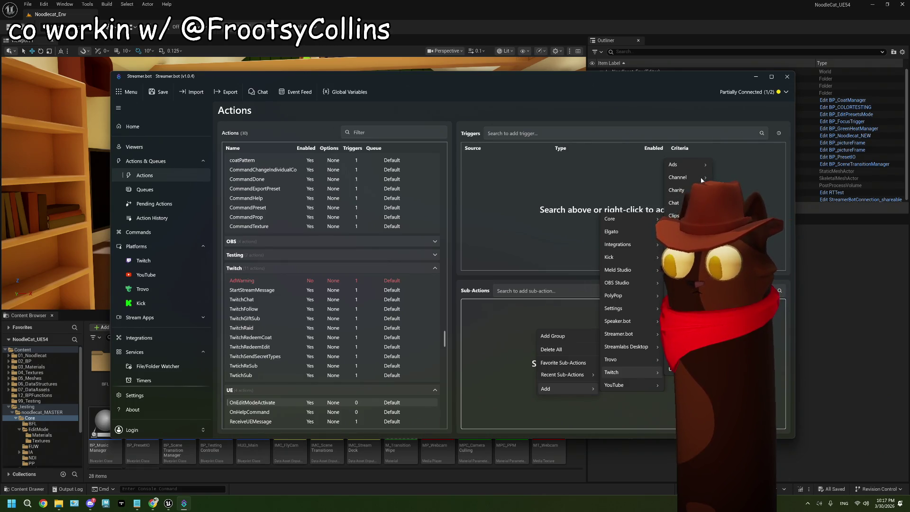
mouse_move(705, 178)
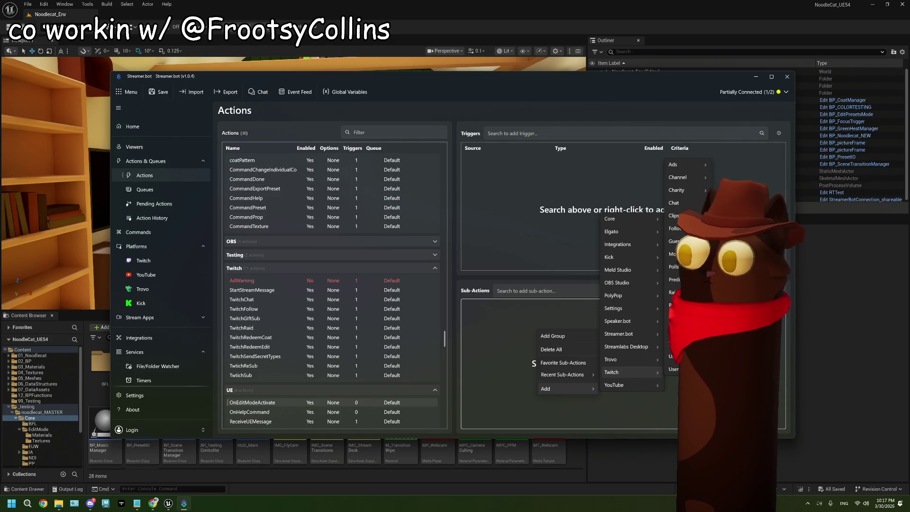
mouse_move(683, 305)
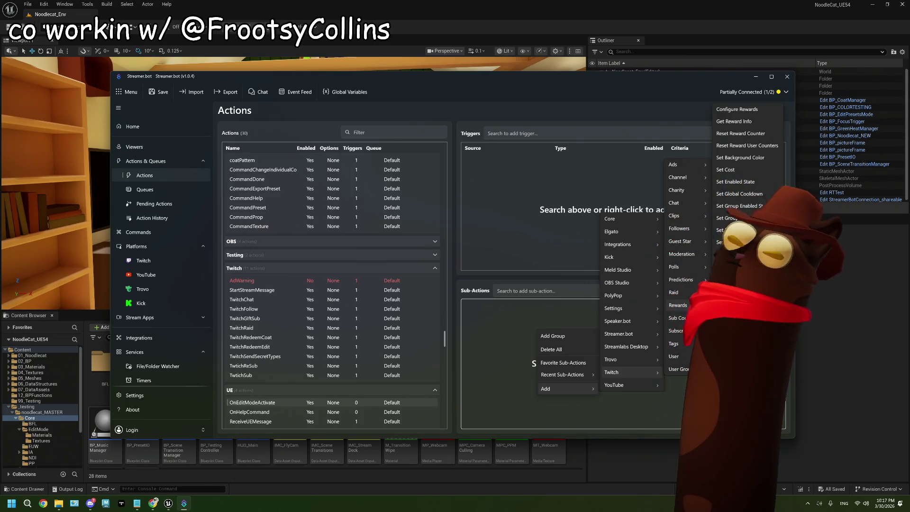
Add a Set Enabled State sub-action setting the 'Edit Mode!' reward to Disabled.
click(756, 181)
click(425, 240)
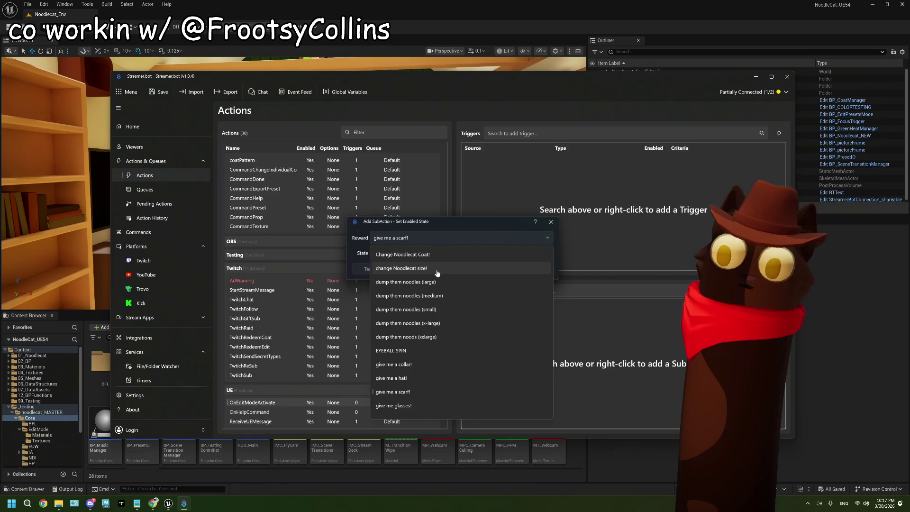
scroll(437, 274, down, 1)
scroll(436, 274, down, 5)
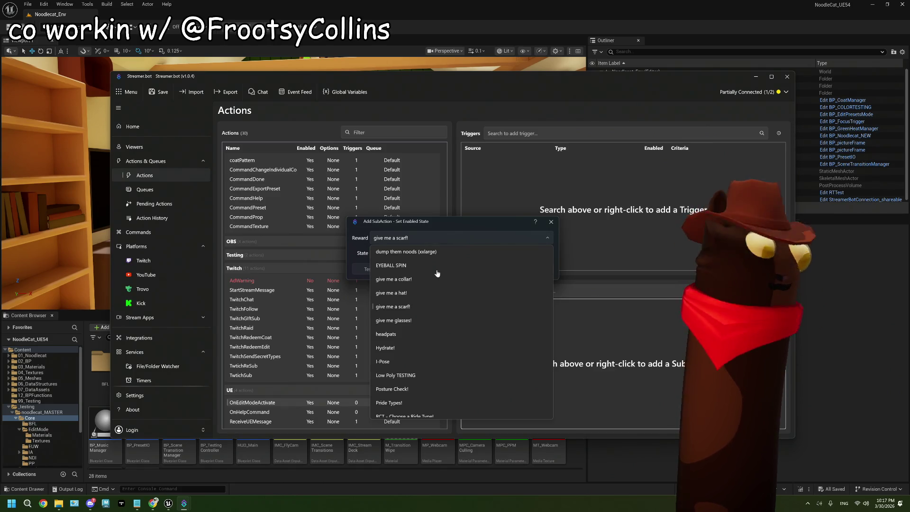
scroll(437, 273, down, 1)
scroll(437, 274, down, 7)
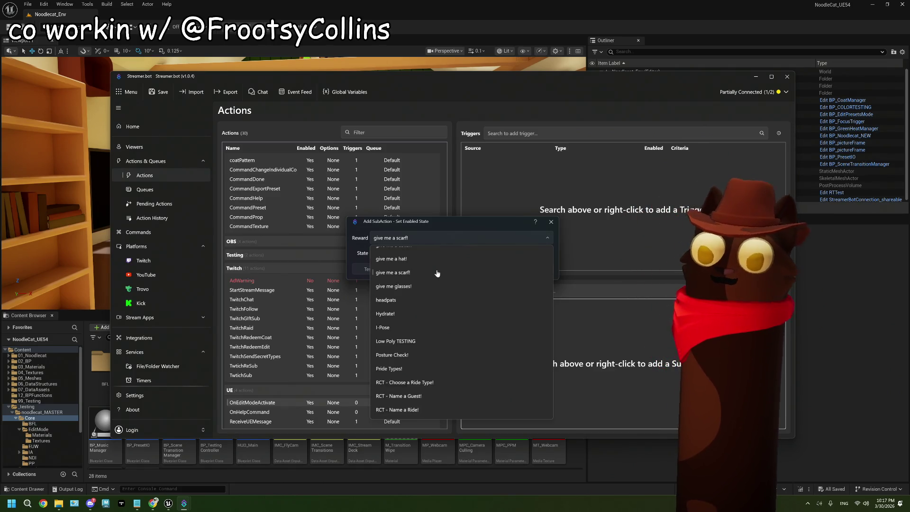
scroll(437, 273, down, 1)
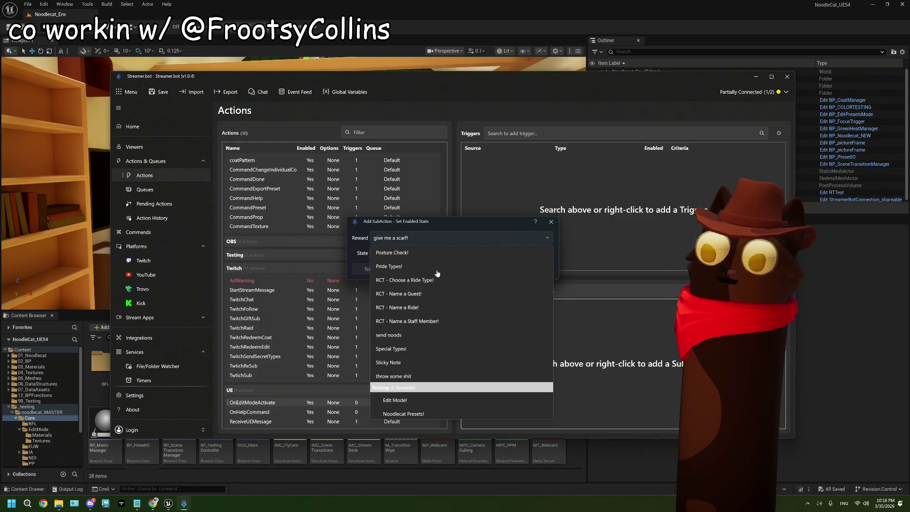
click(432, 402)
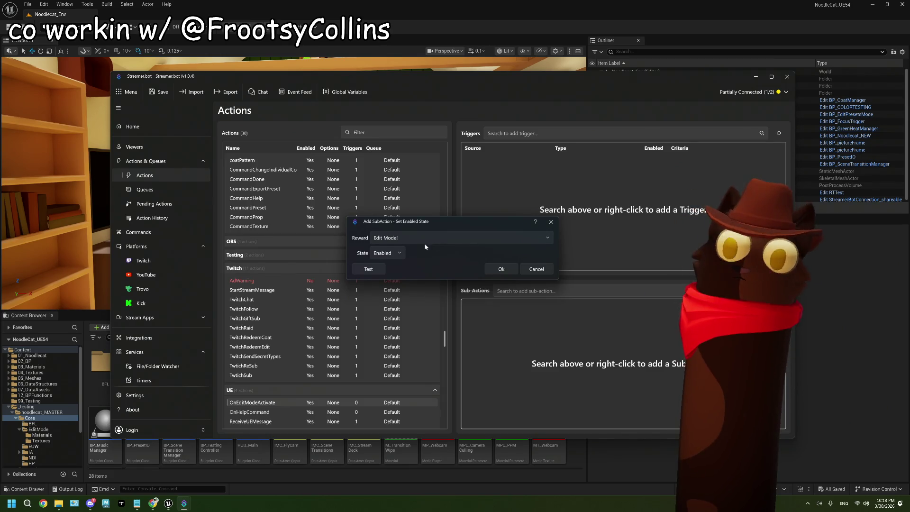
click(398, 258)
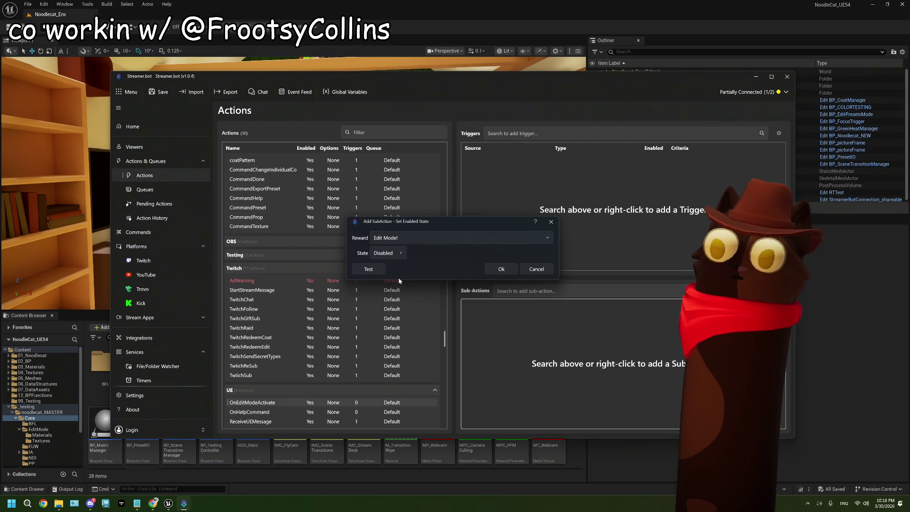
click(506, 269)
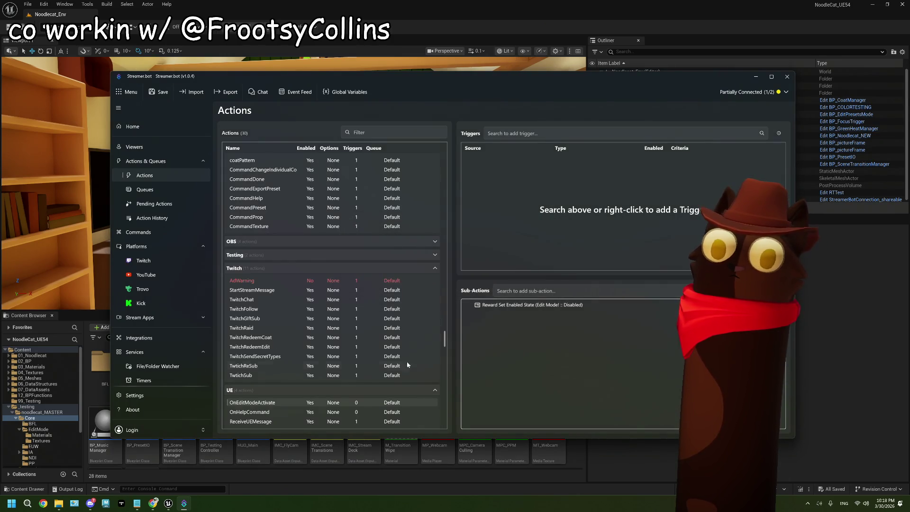
Duplicate OnEditModeActivate and rename the copy to OnEditModeDeactivate.
scroll(332, 378, down, 1)
right_click(273, 395)
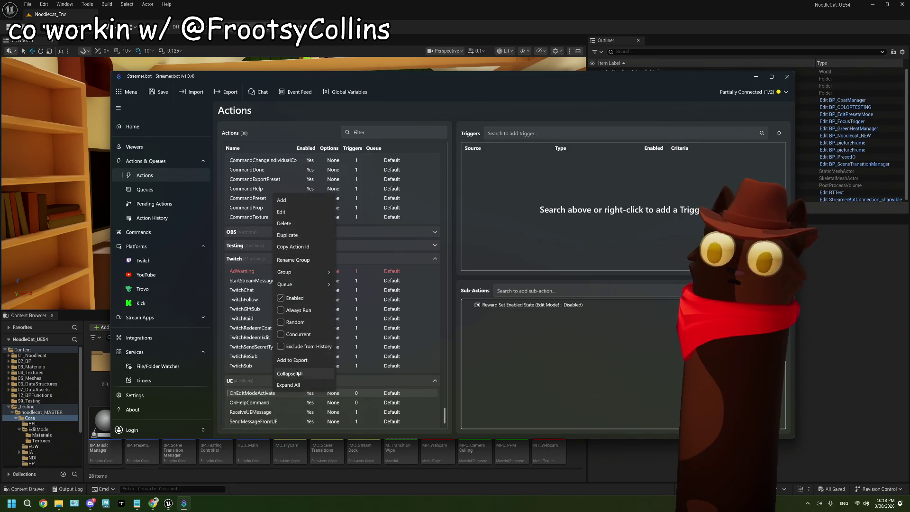
click(299, 236)
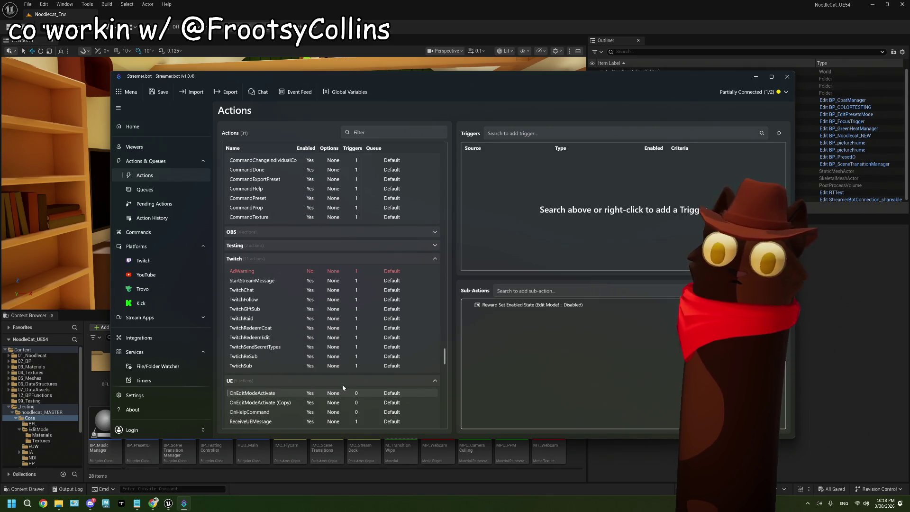
right_click(270, 405)
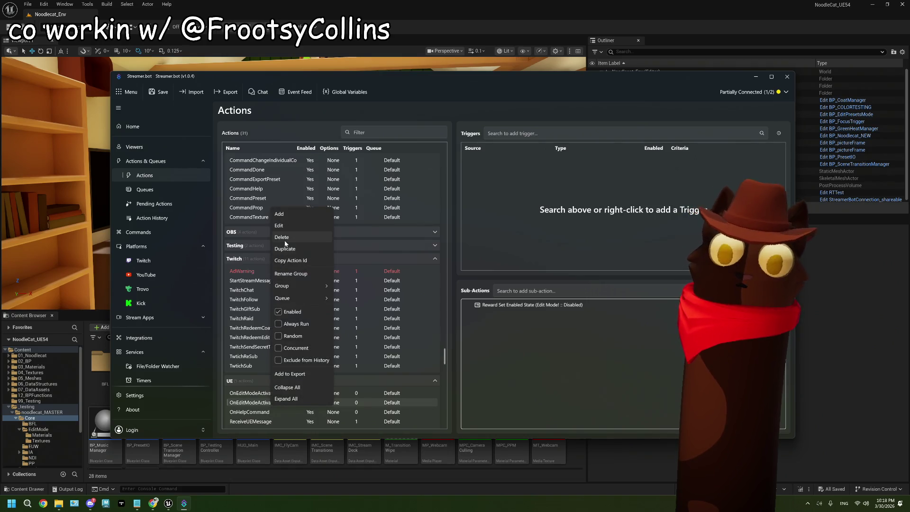
click(284, 226)
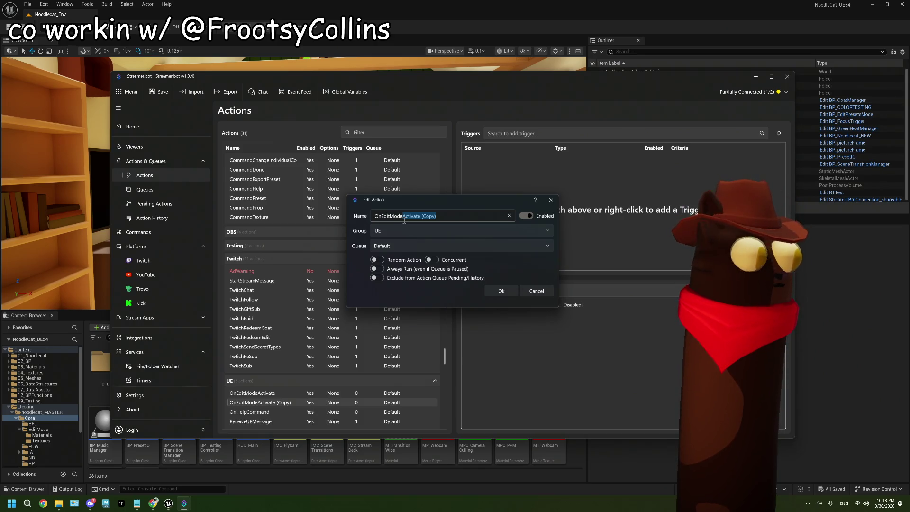
text(Dea)
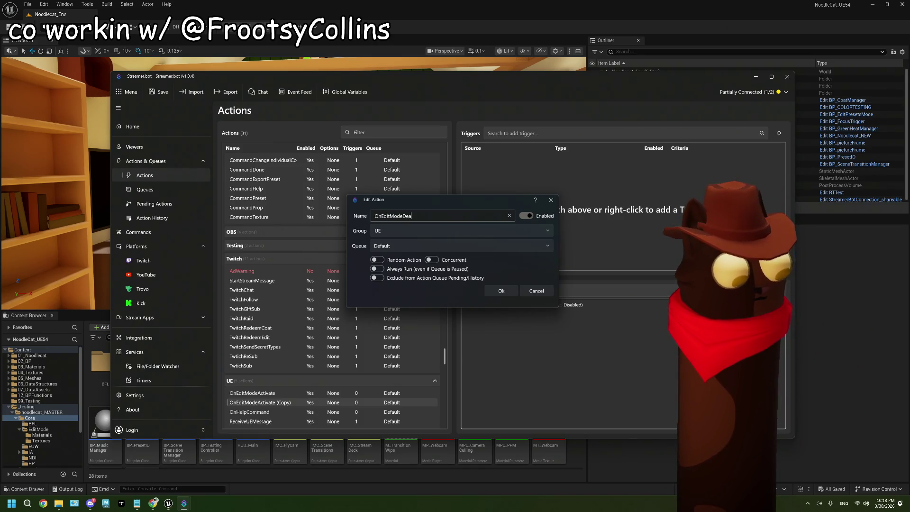
text(ctivate)
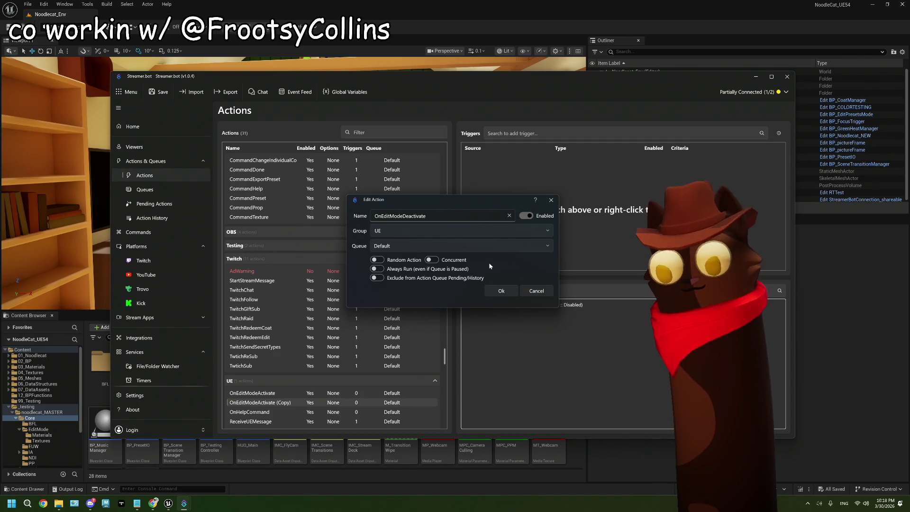
click(503, 291)
Set the copy's 'Edit Mode!' reward sub-action to Enabled and save the actions.
scroll(313, 360, down, 1)
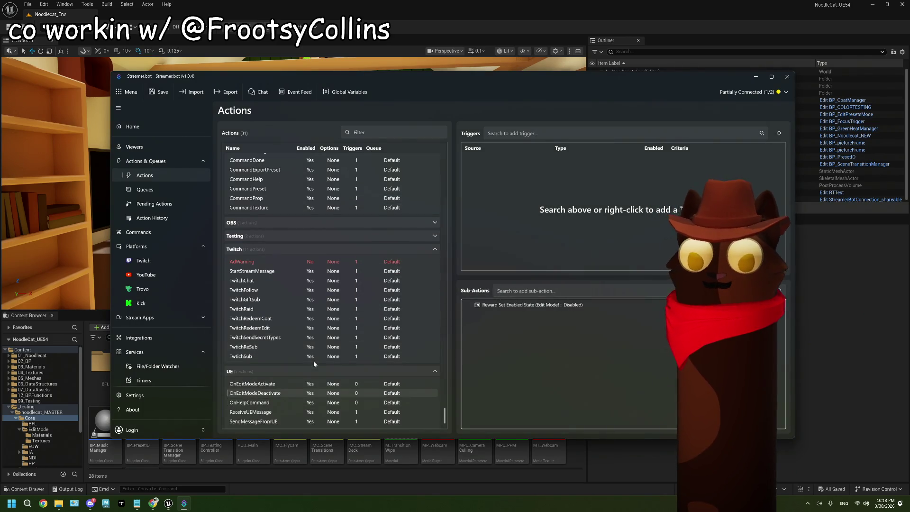
double_click(526, 305)
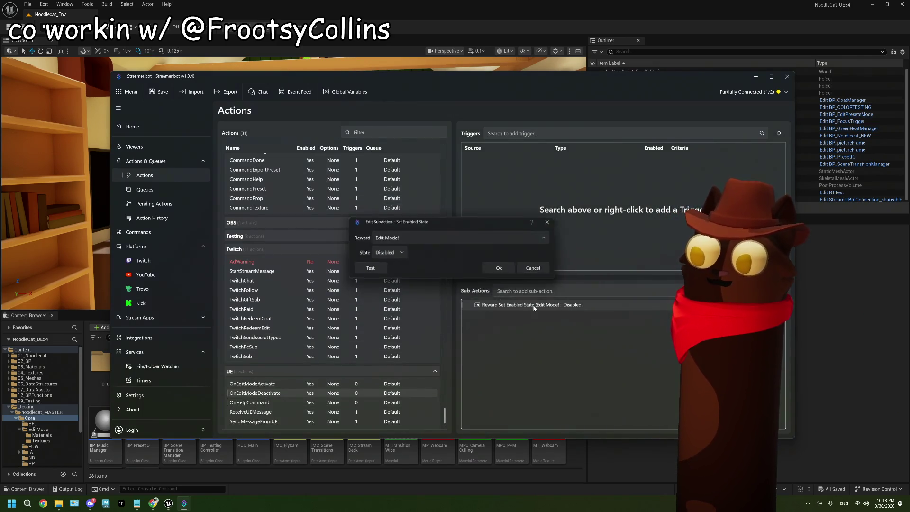
click(383, 253)
click(394, 269)
click(499, 272)
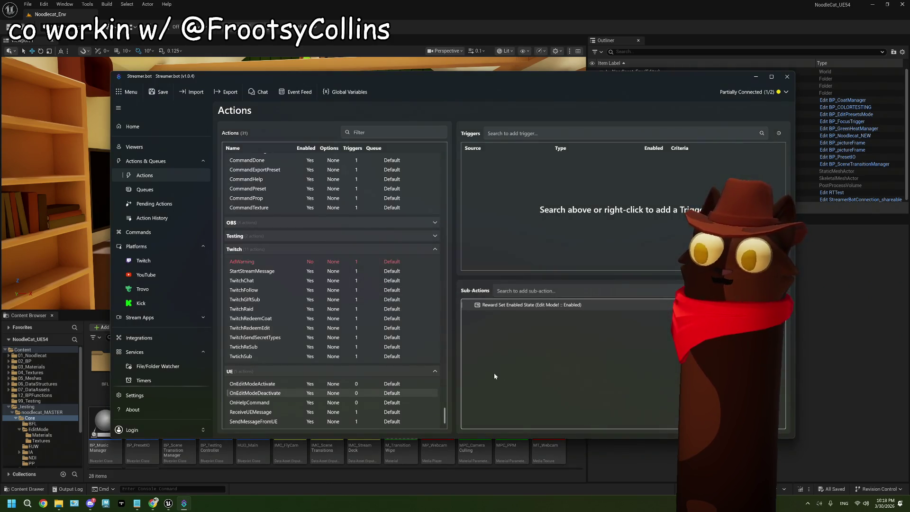
click(167, 92)
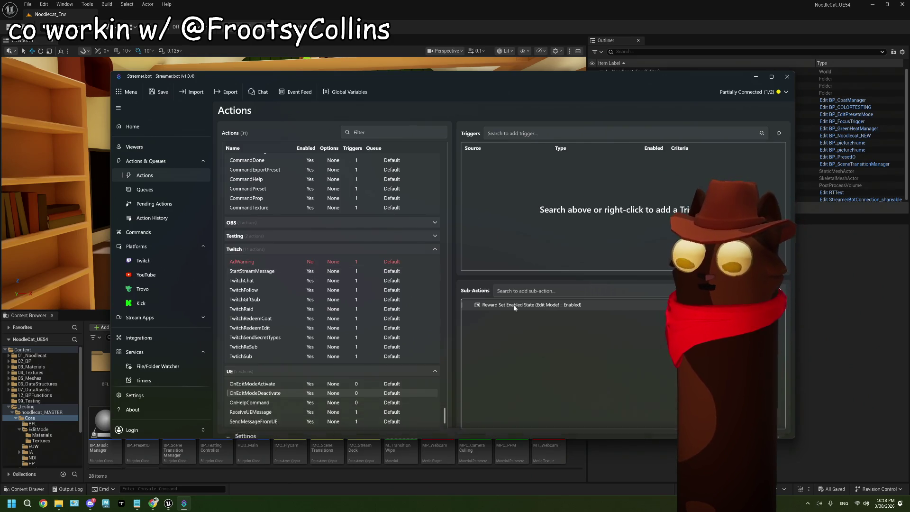
Back in Unreal, open BP_EditPresetsMode from the Core/EditMode folder.
click(846, 352)
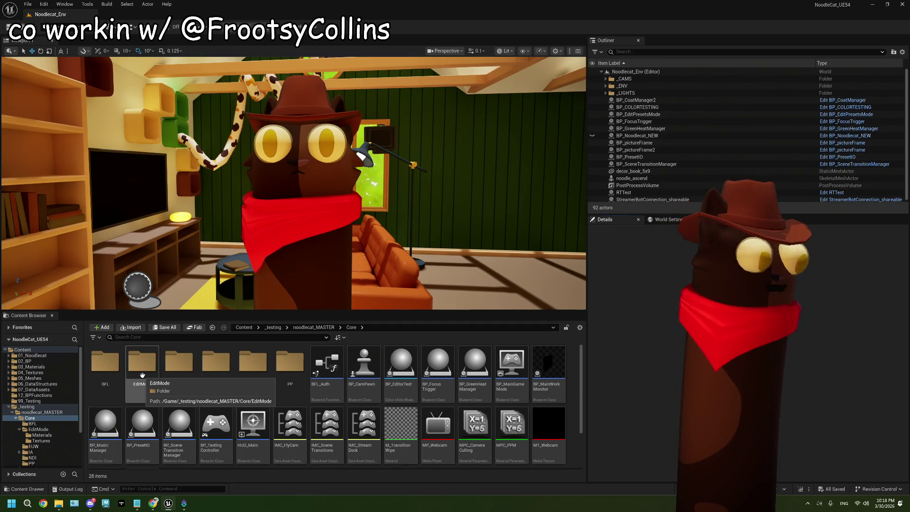
double_click(142, 375)
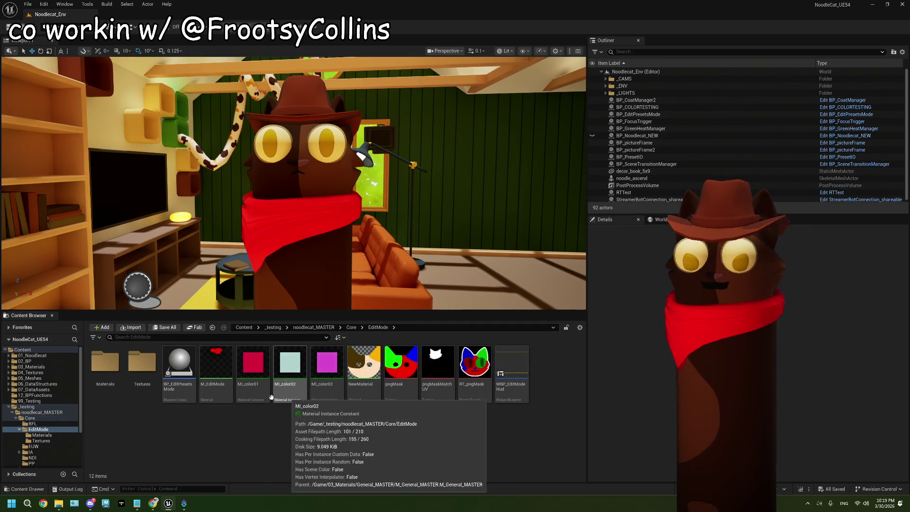
double_click(179, 363)
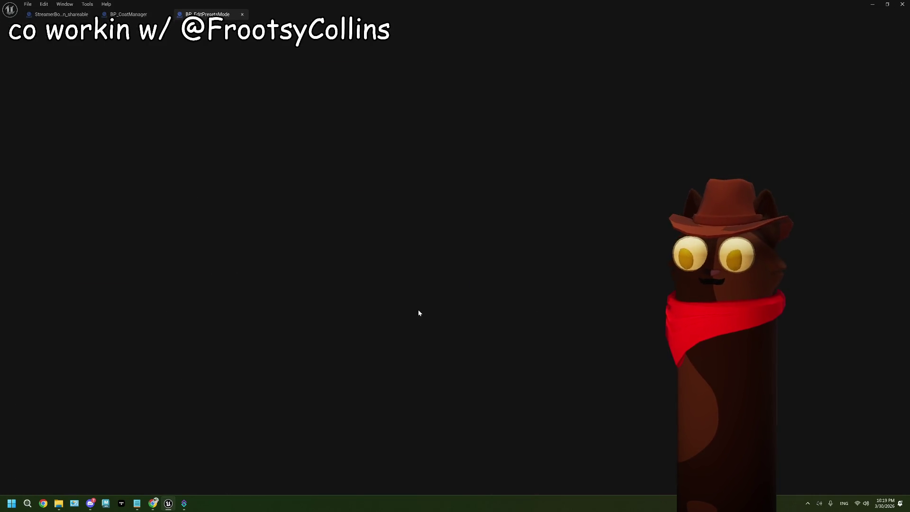
Shift the onHover chain and its Bind Event node slightly to the right.
scroll(332, 325, up, 2)
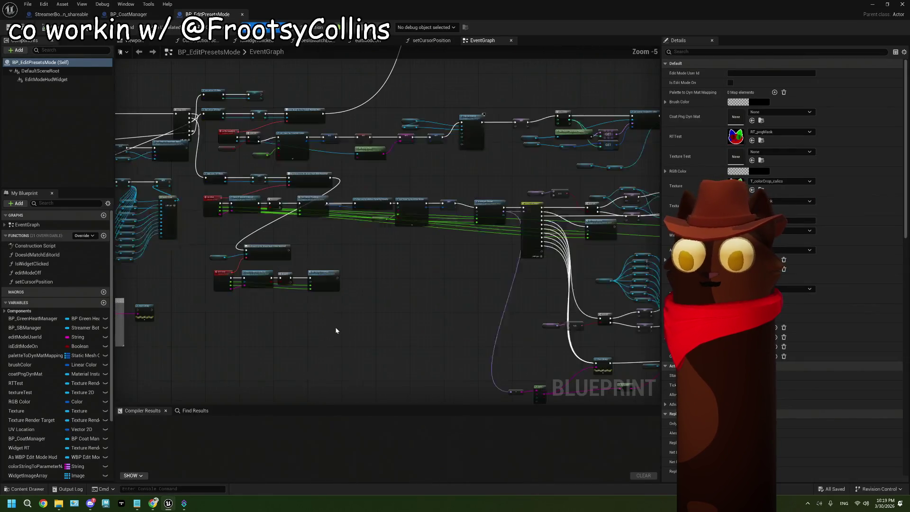
scroll(330, 328, up, 2)
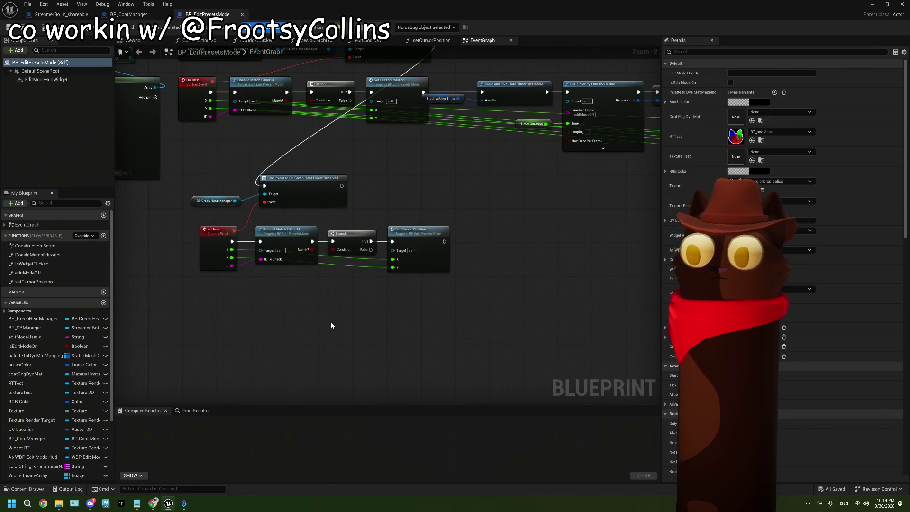
drag(328, 298, 387, 315)
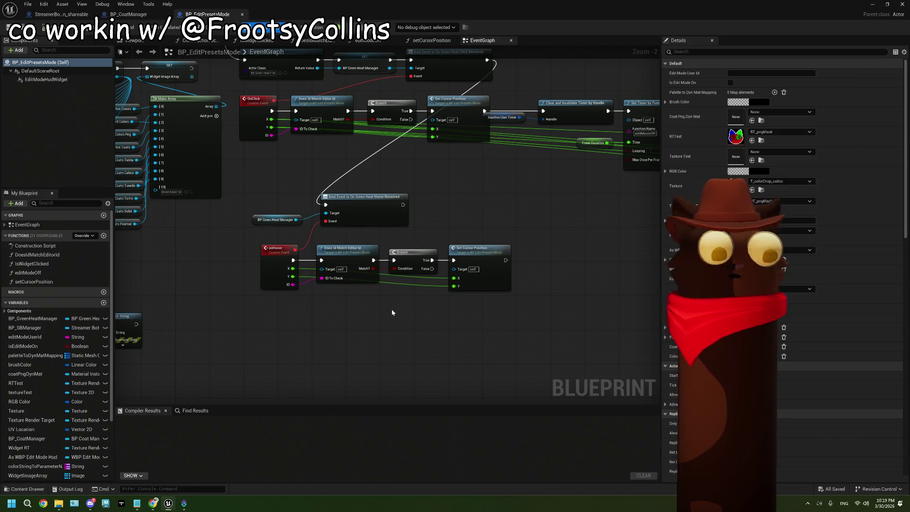
drag(392, 310, 479, 295)
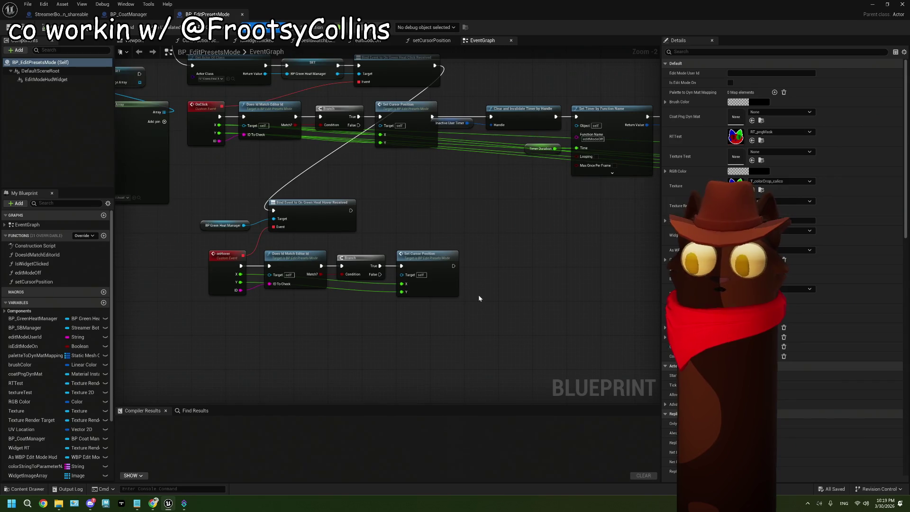
scroll(352, 346, down, 2)
mouse_move(352, 346)
mouse_down()
mouse_move(431, 314)
mouse_move(279, 244)
mouse_move(275, 232)
mouse_up()
drag(347, 235, 369, 235)
click(412, 341)
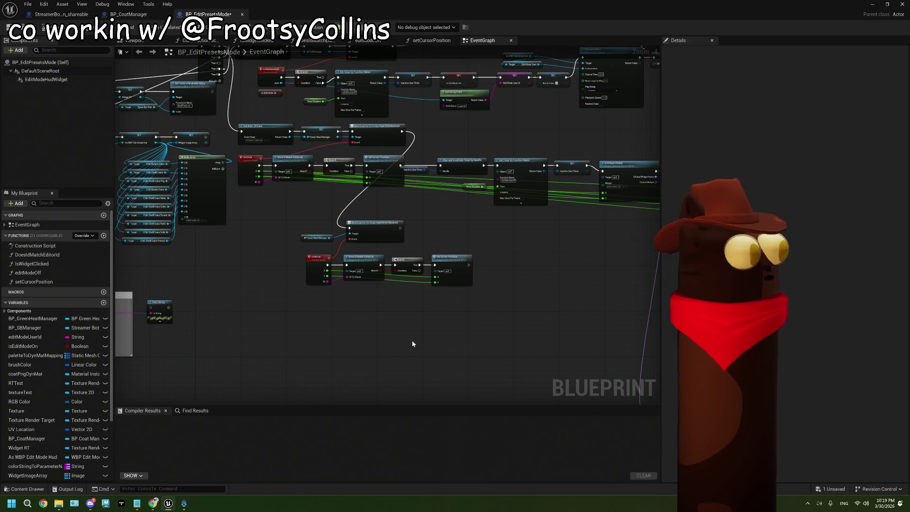
Save BP_EditPresetsMode with Ctrl+S and look over the other node groups.
key(ctrl+s)
scroll(361, 220, down, 3)
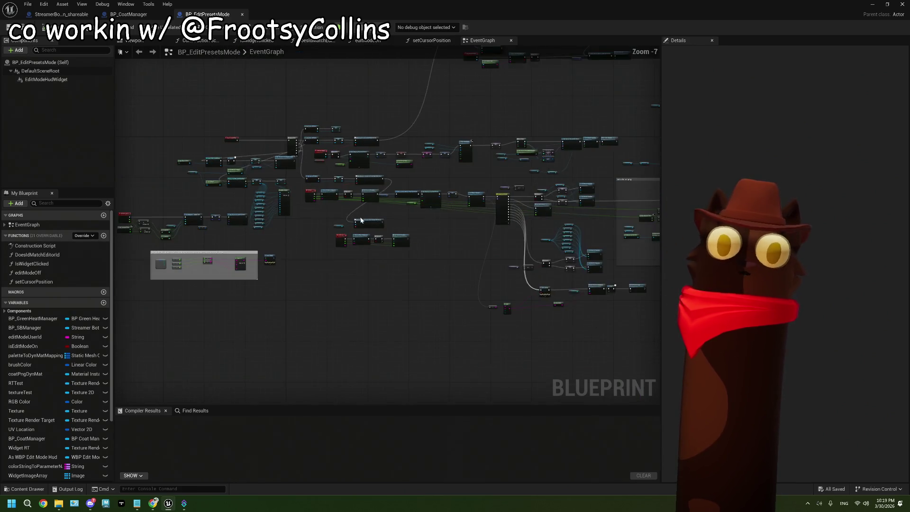
drag(361, 220, 301, 270)
scroll(447, 237, down, 3)
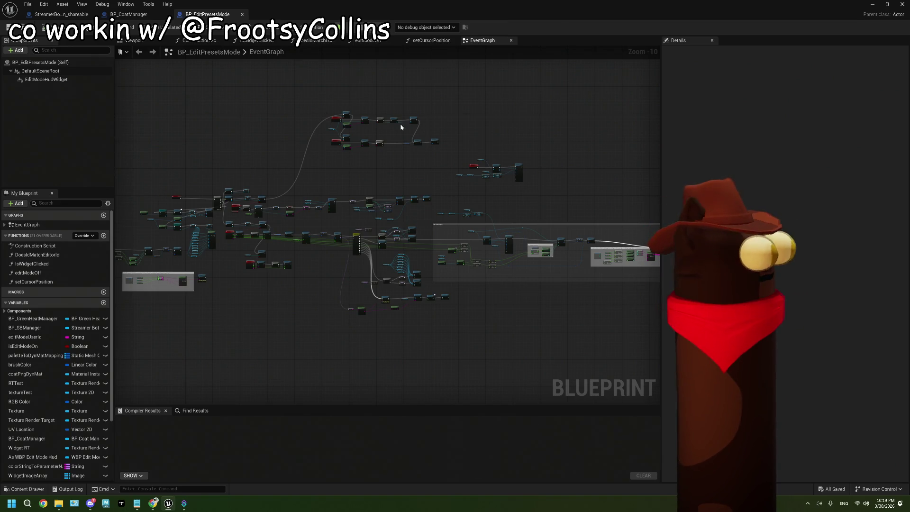
scroll(351, 299, up, 8)
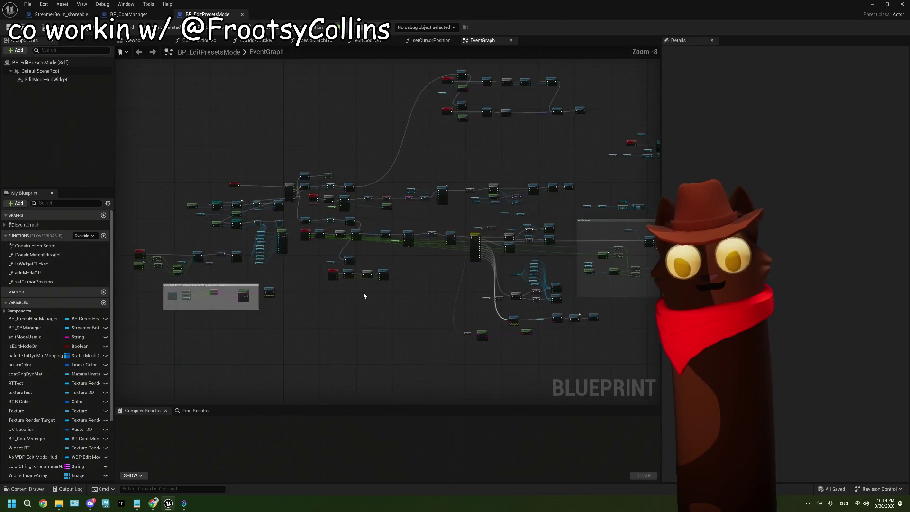
scroll(364, 296, up, 1)
scroll(381, 301, up, 1)
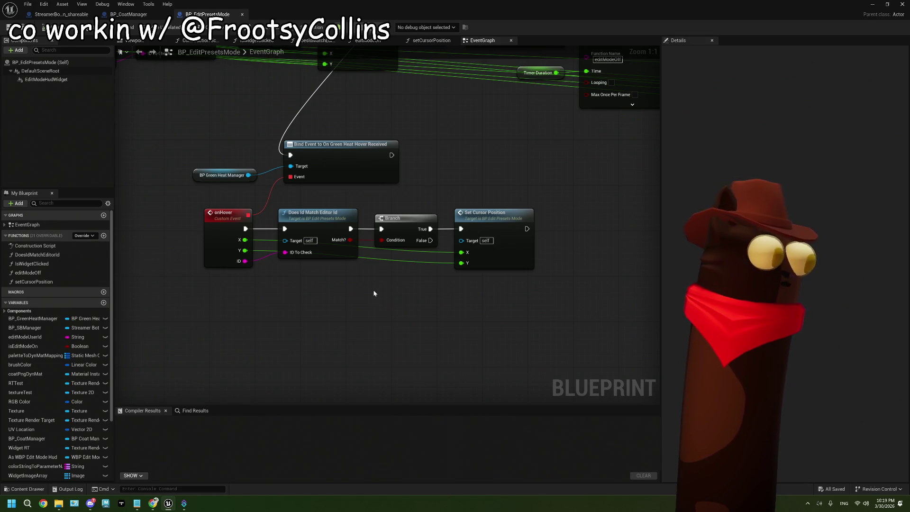
drag(384, 272, 378, 268)
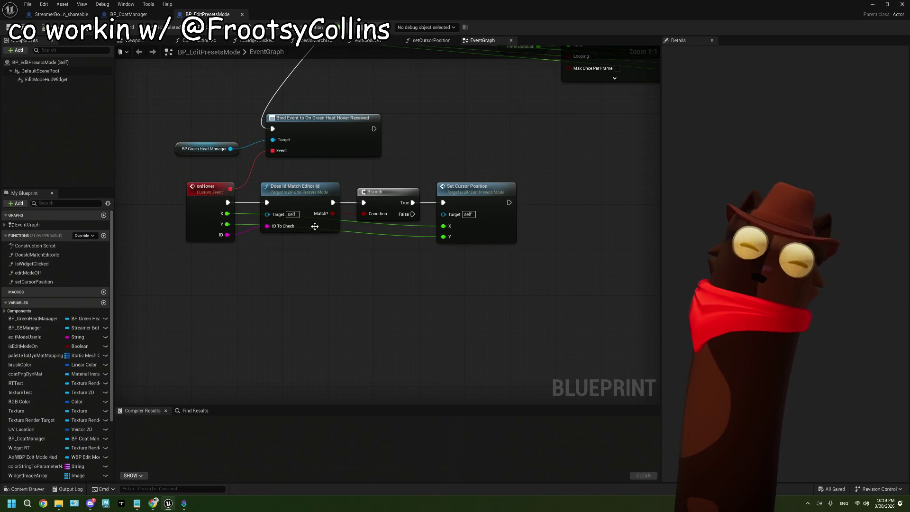
scroll(377, 267, down, 5)
drag(351, 260, 402, 266)
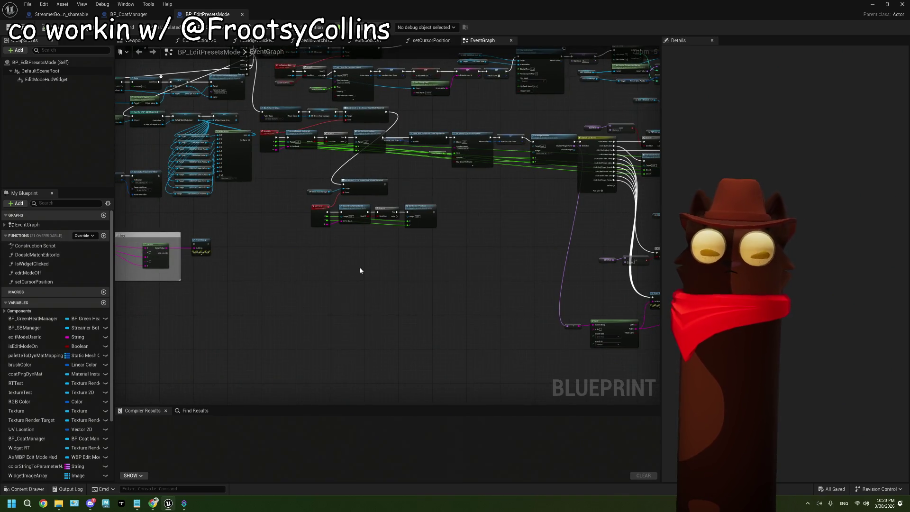
scroll(241, 168, up, 1)
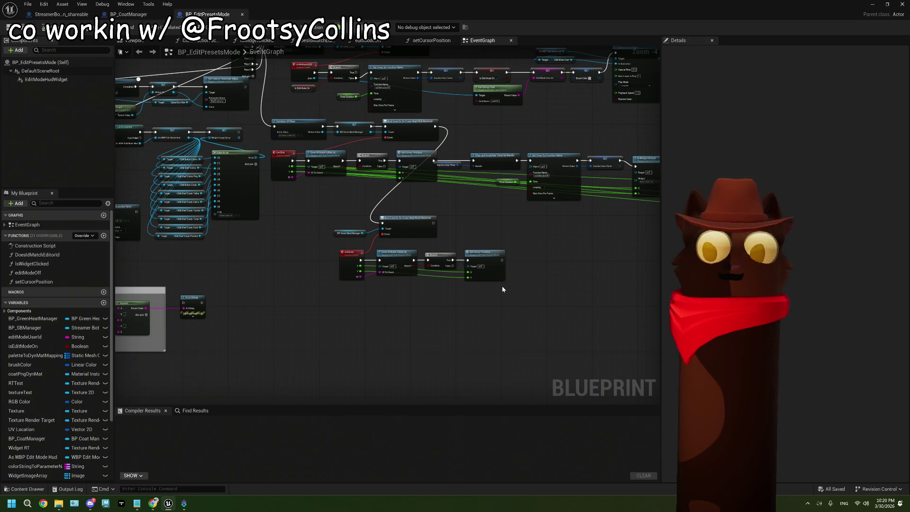
drag(504, 272, 414, 283)
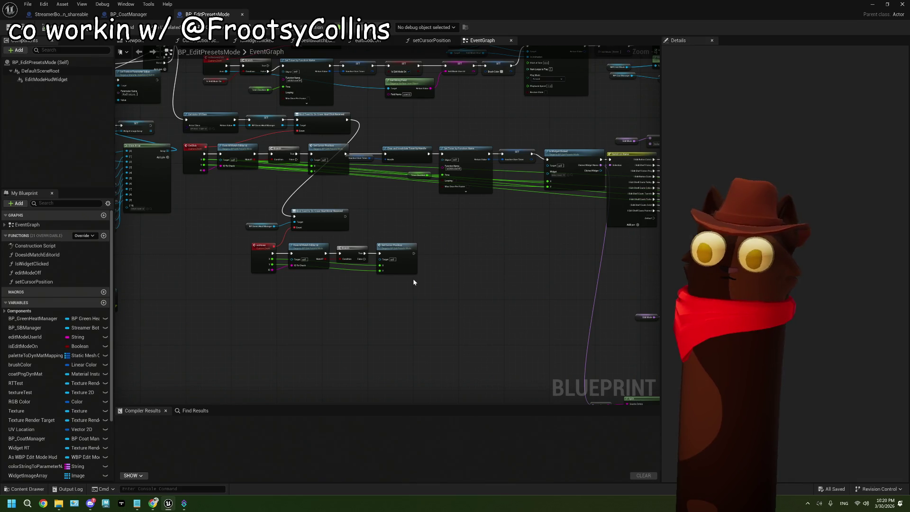
scroll(414, 283, up, 3)
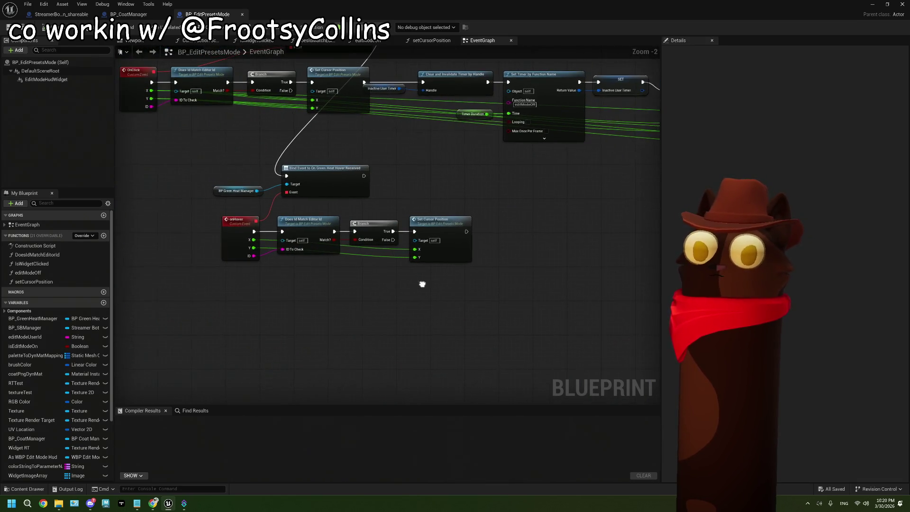
scroll(412, 286, down, 2)
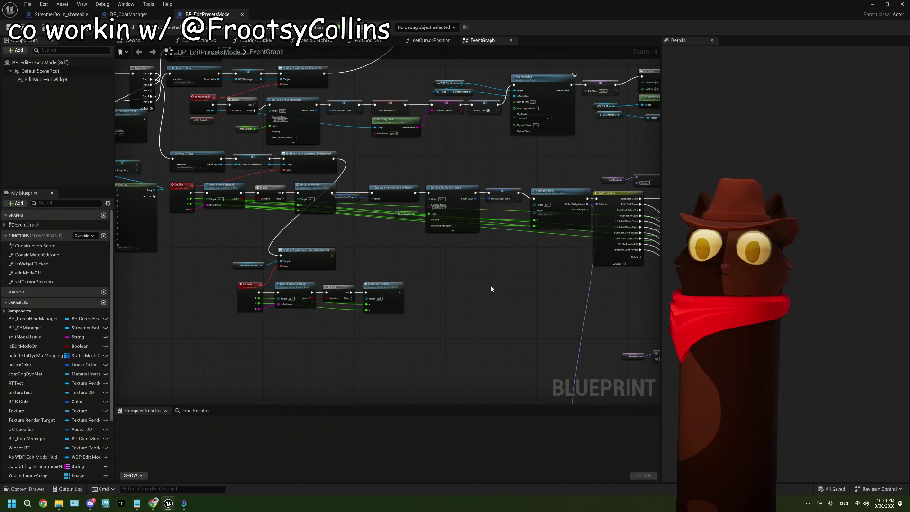
mouse_move(491, 285)
mouse_down()
mouse_move(413, 267)
mouse_move(477, 258)
mouse_up()
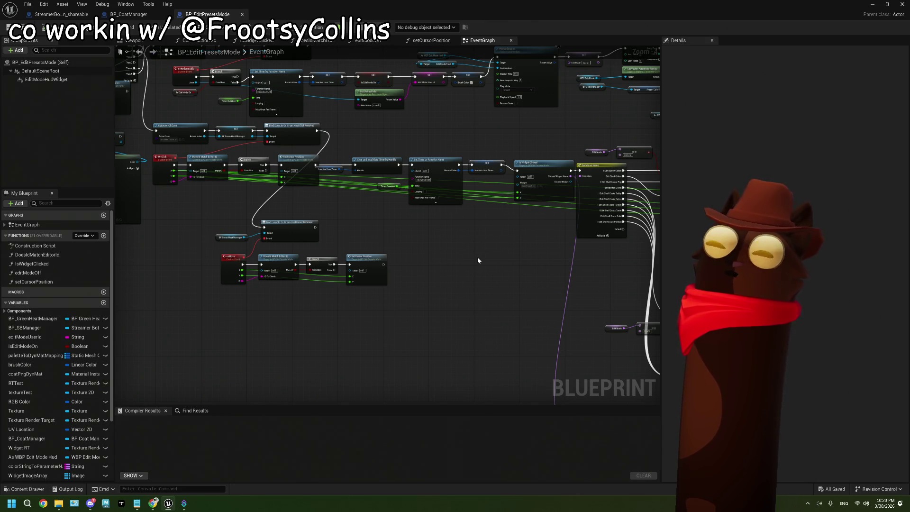
scroll(336, 305, up, 3)
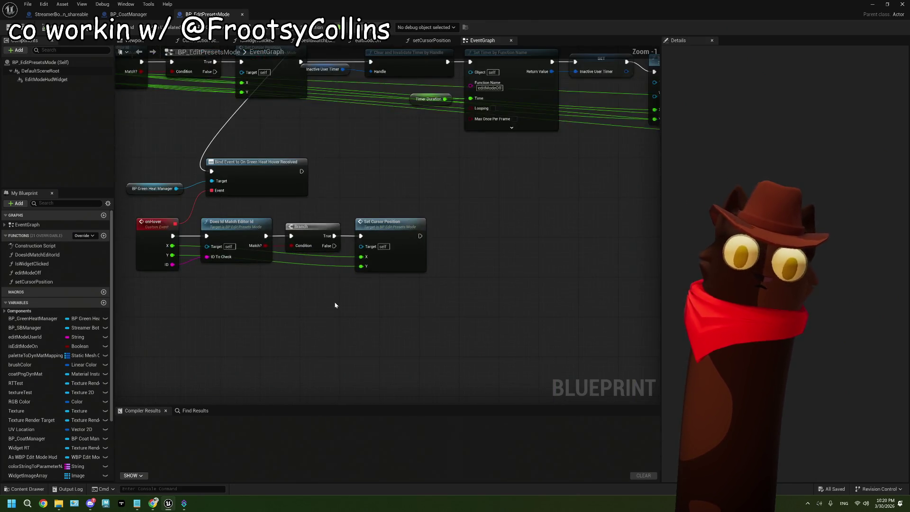
drag(335, 305, 378, 274)
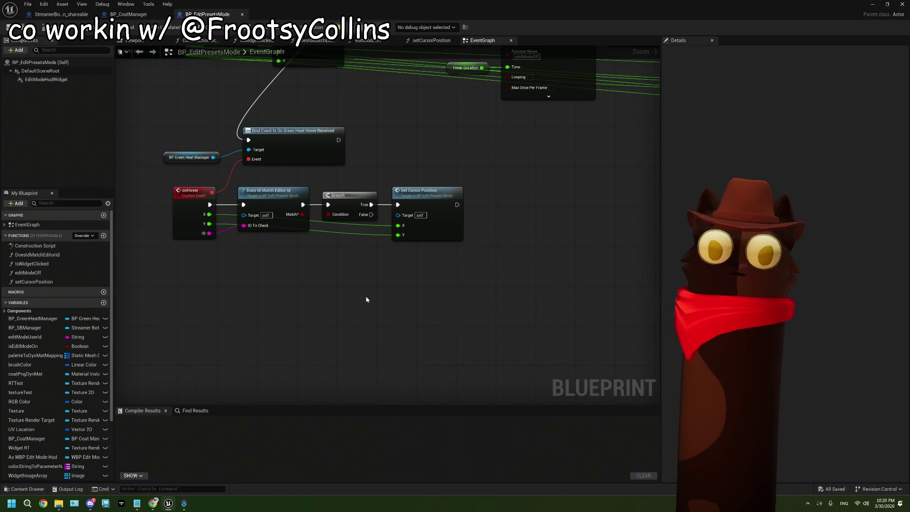
scroll(367, 299, down, 4)
scroll(384, 292, up, 2)
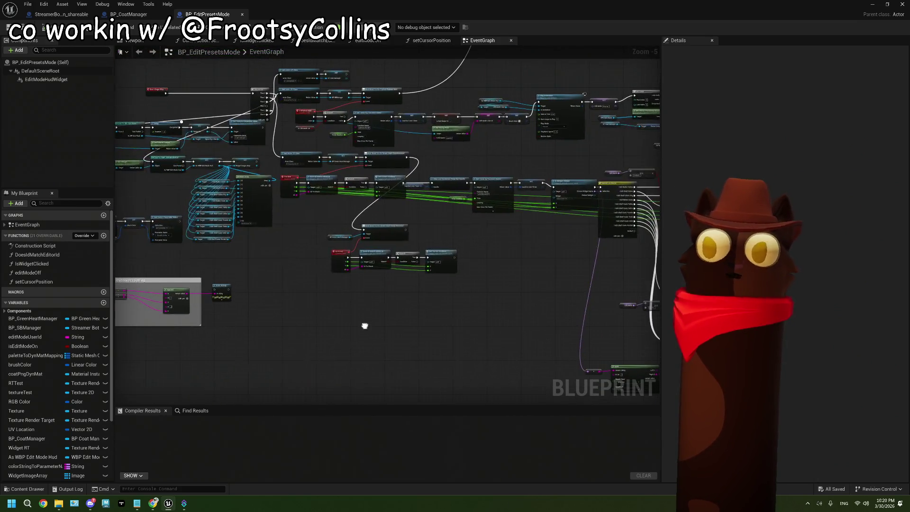
Review BP_CoatManager's Set Colors and Set Textures groups, then show StreamerBotConnection_shareable's EventGraph.
click(62, 14)
click(125, 14)
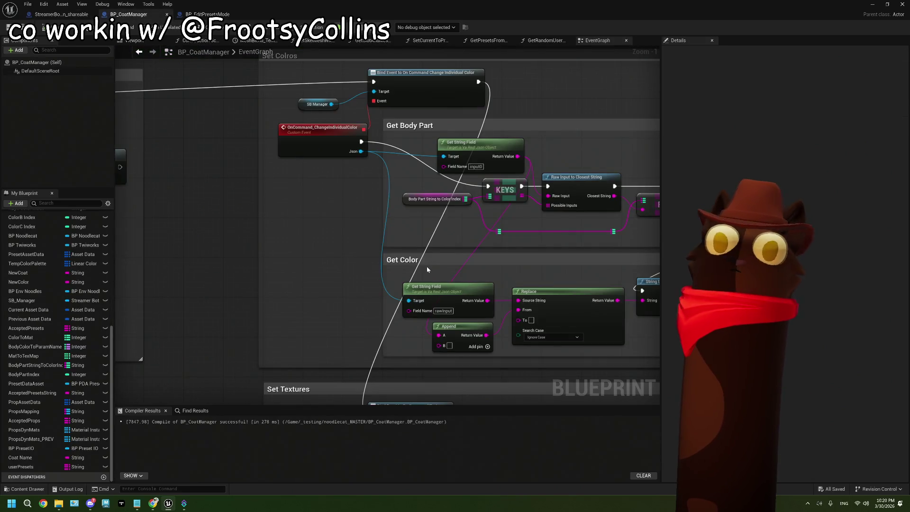
scroll(175, 76, down, 3)
scroll(304, 215, down, 2)
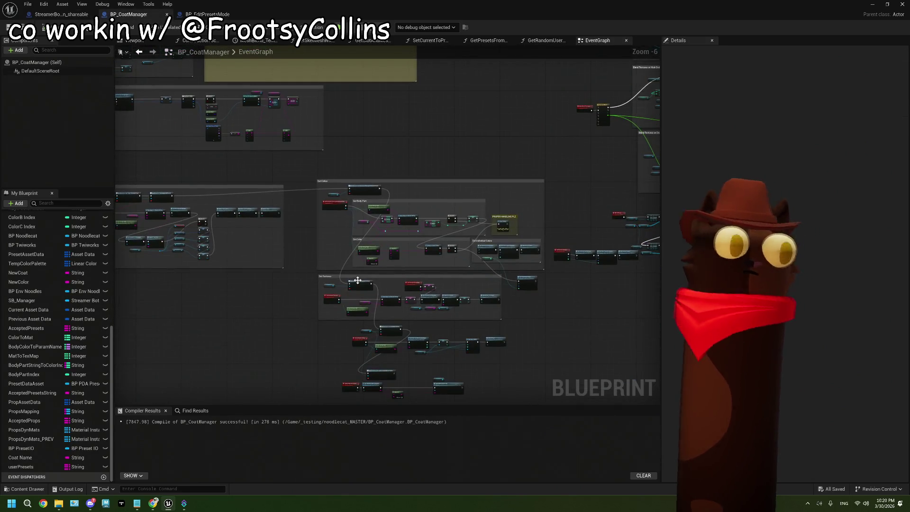
mouse_move(326, 219)
mouse_down()
mouse_move(346, 256)
mouse_move(341, 226)
mouse_move(353, 254)
mouse_move(346, 231)
mouse_up()
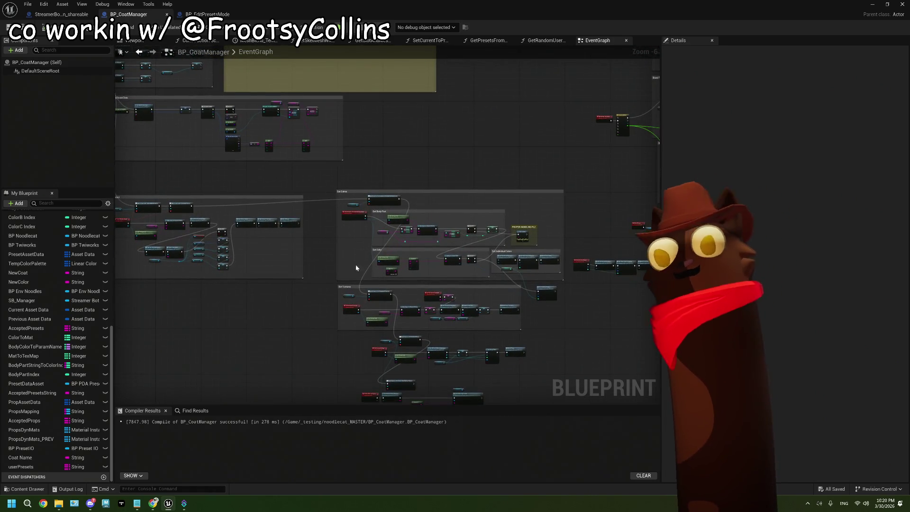
scroll(356, 265, up, 3)
scroll(374, 251, down, 3)
scroll(392, 238, up, 1)
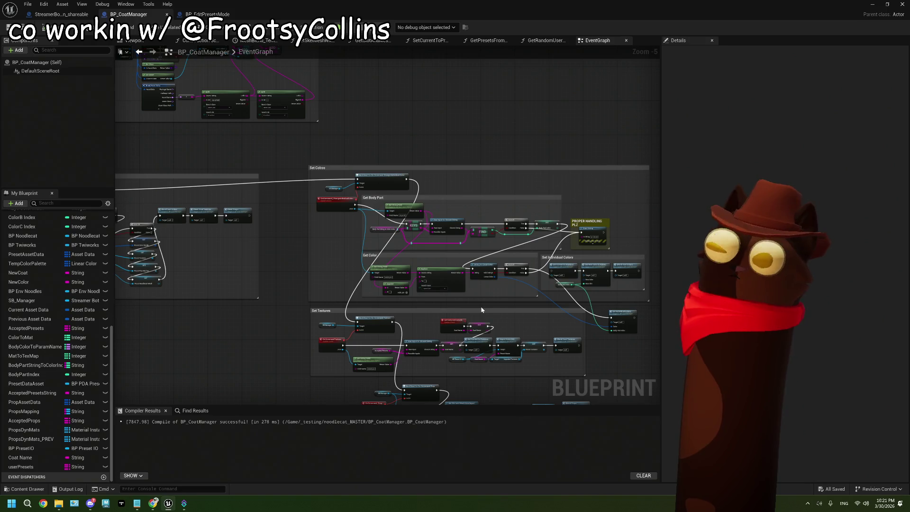
drag(481, 310, 399, 309)
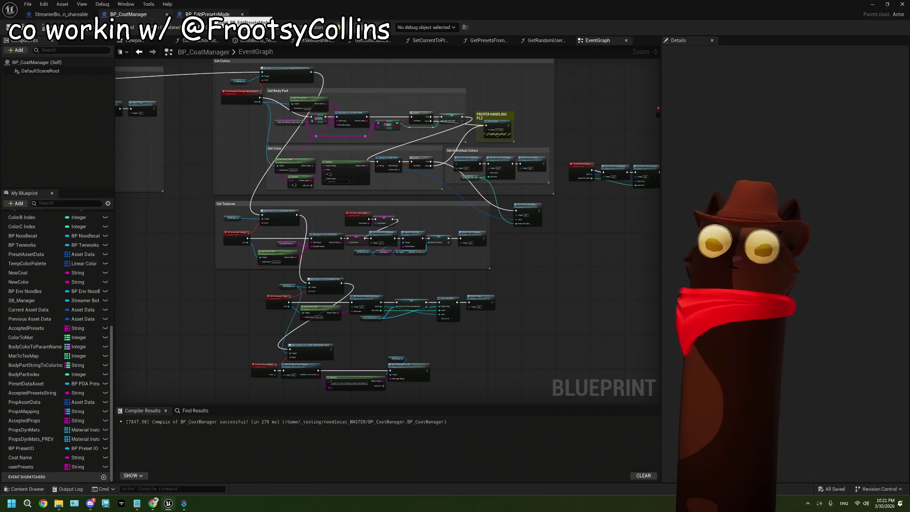
click(57, 14)
scroll(368, 240, down, 3)
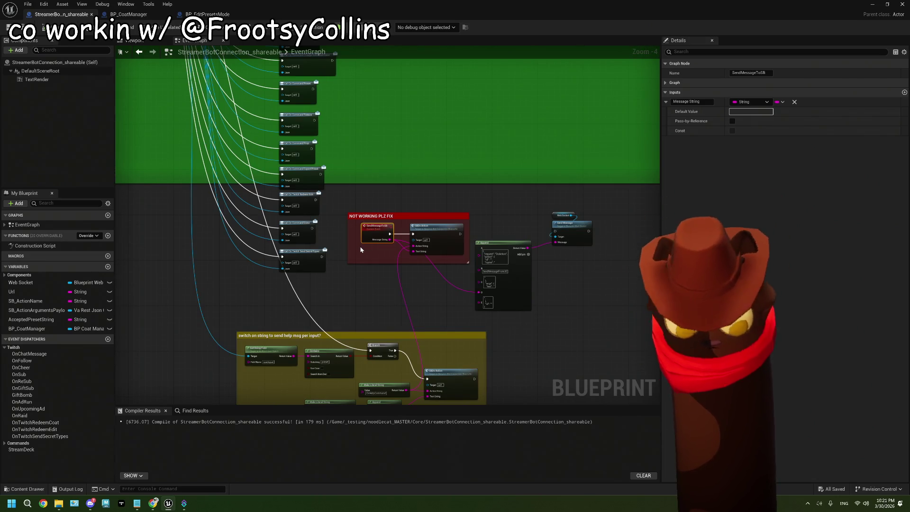
click(208, 15)
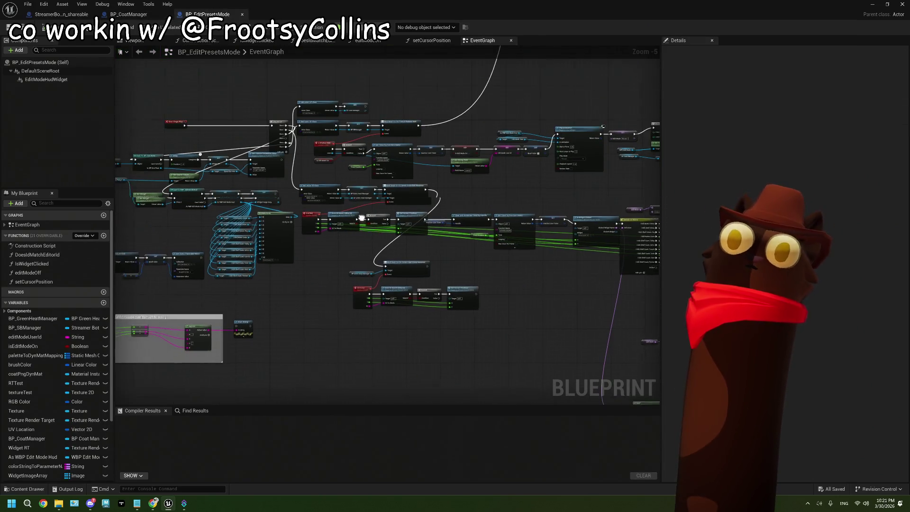
scroll(349, 185, up, 3)
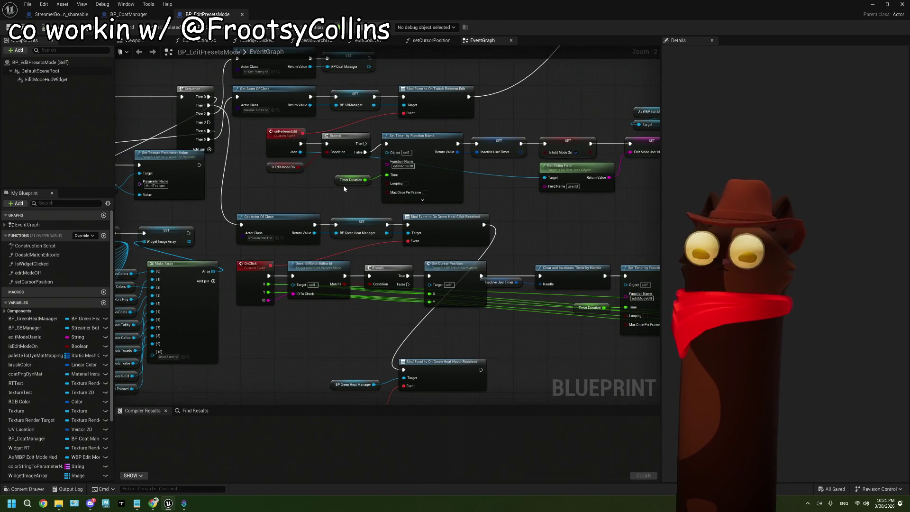
scroll(344, 189, up, 2)
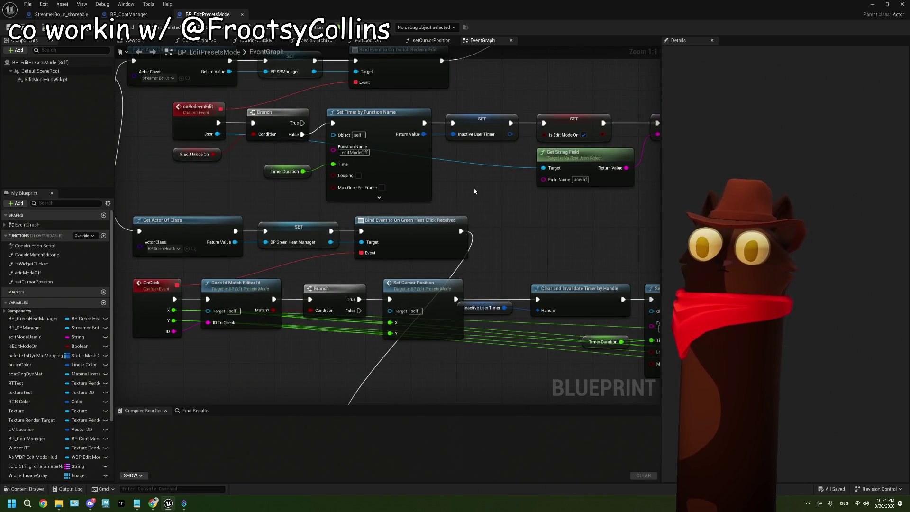
scroll(474, 192, down, 1)
drag(475, 191, 290, 194)
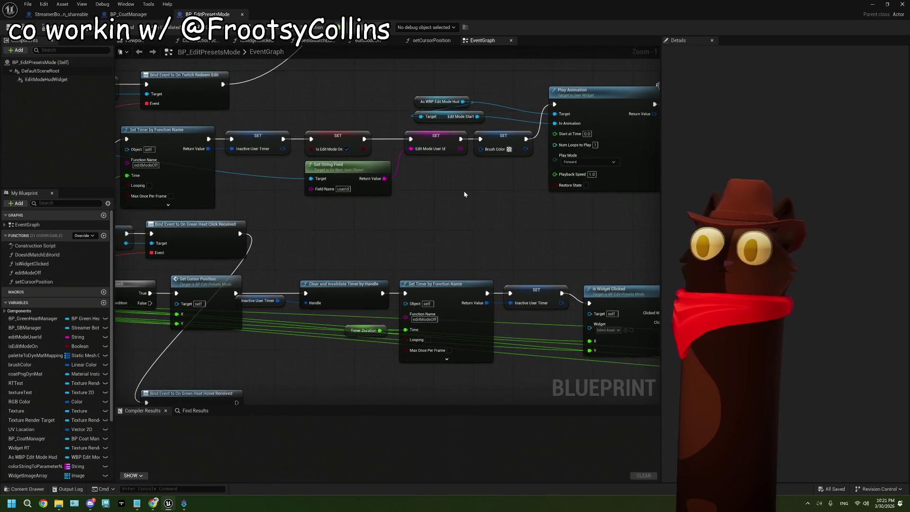
scroll(465, 190, down, 1)
drag(465, 191, 402, 204)
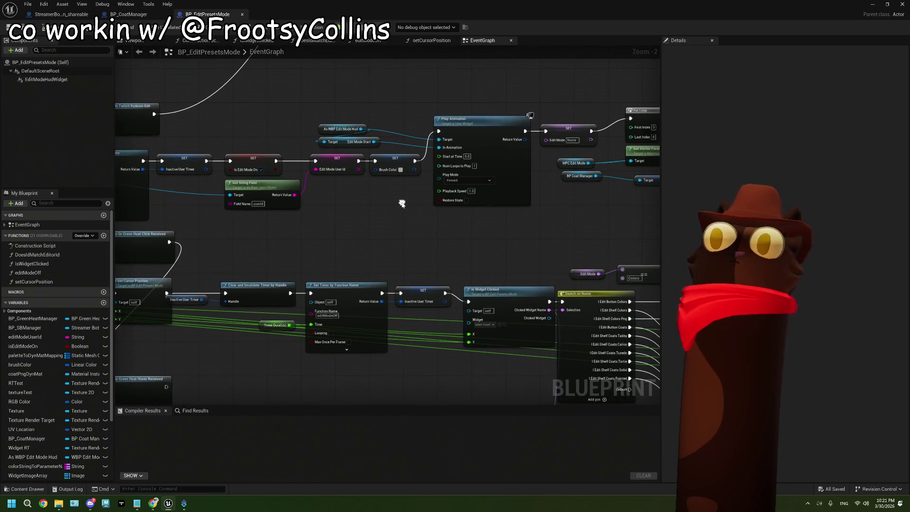
mouse_move(315, 105)
mouse_down()
mouse_move(406, 202)
mouse_move(378, 199)
mouse_move(344, 227)
mouse_move(365, 256)
mouse_up()
click(378, 200)
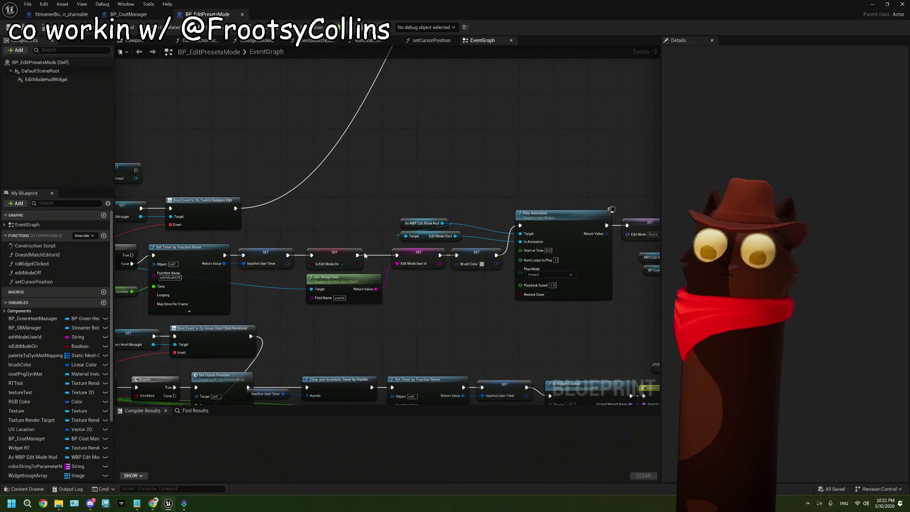
scroll(405, 255, down, 2)
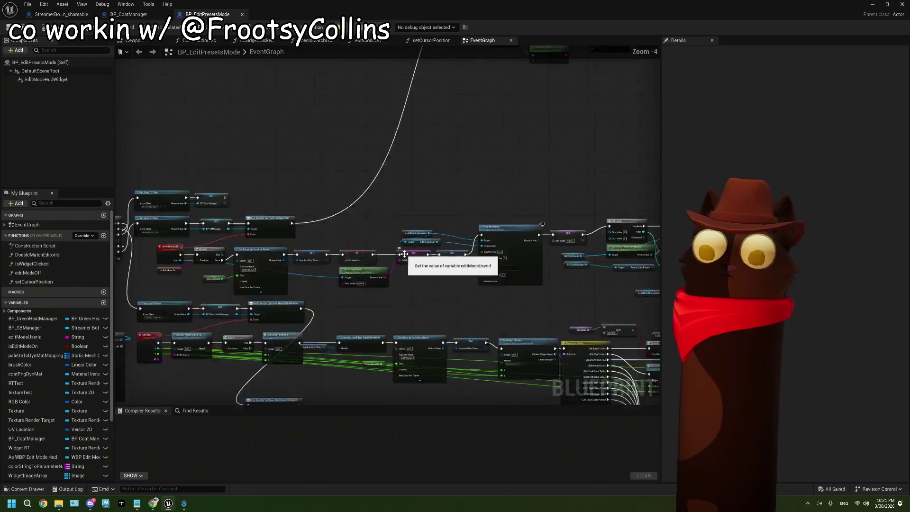
scroll(405, 255, up, 4)
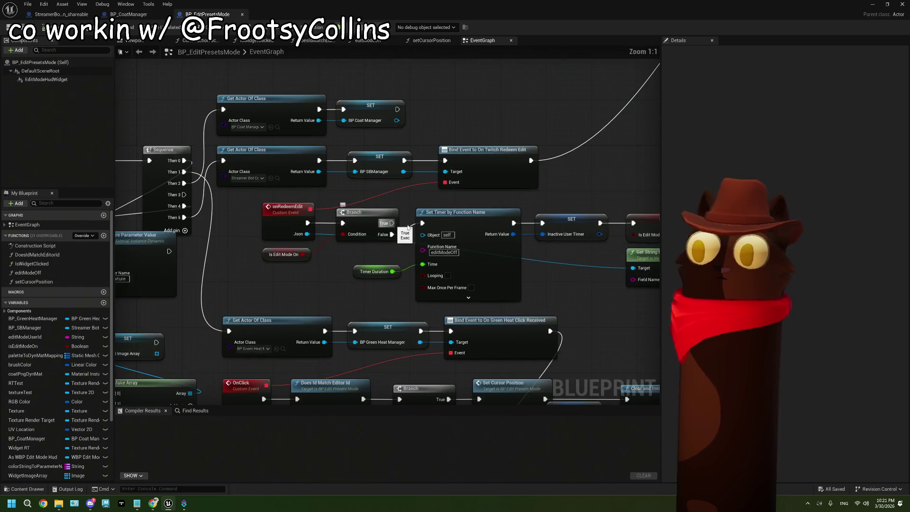
drag(408, 228, 379, 217)
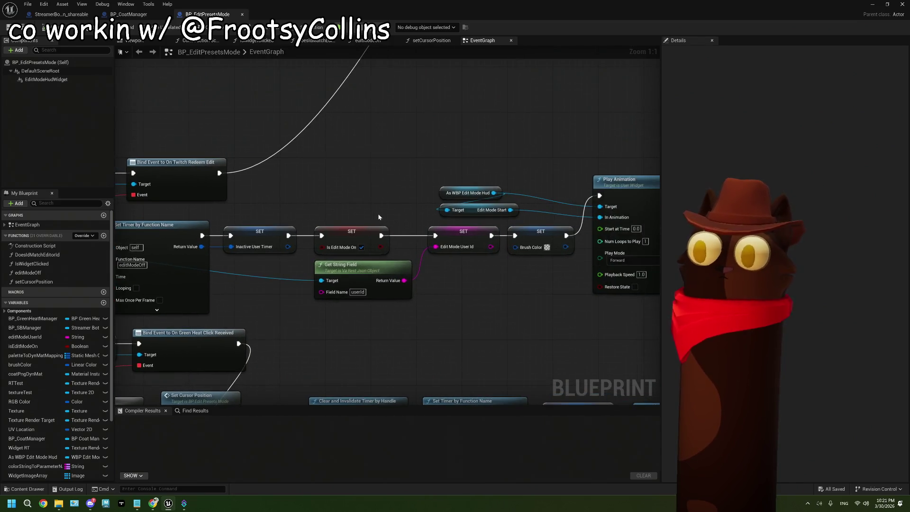
scroll(37, 405, down, 3)
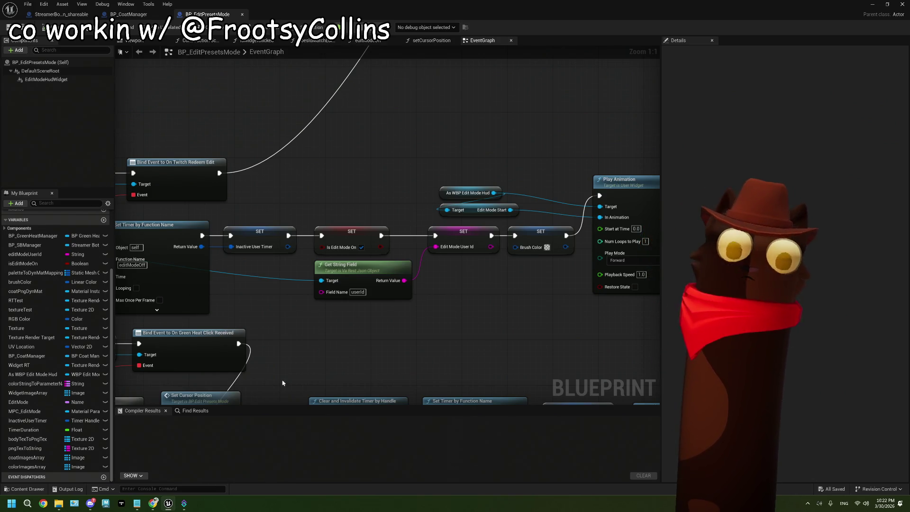
drag(454, 345, 472, 352)
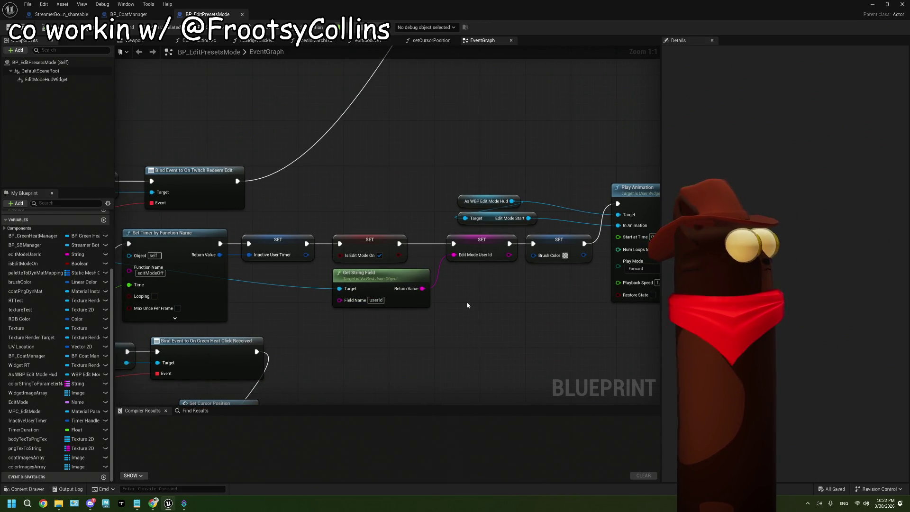
drag(461, 286, 450, 309)
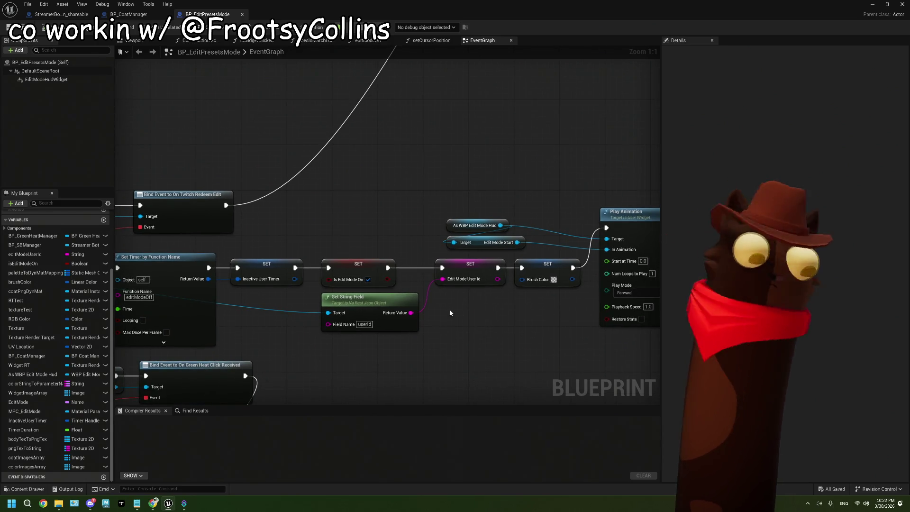
drag(376, 244, 368, 267)
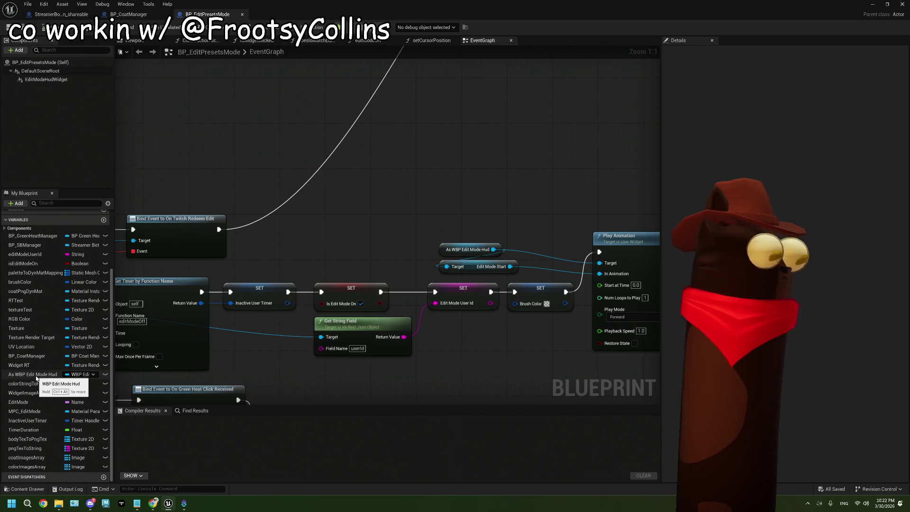
drag(349, 244, 325, 259)
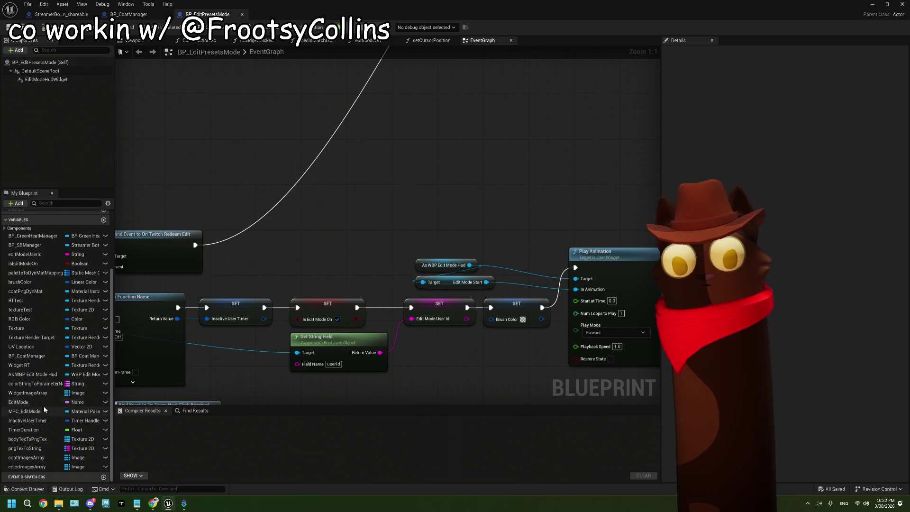
Place a Get BP_SBManager node above the SET chain in BP_EditPresetsMode.
scroll(42, 399, up, 2)
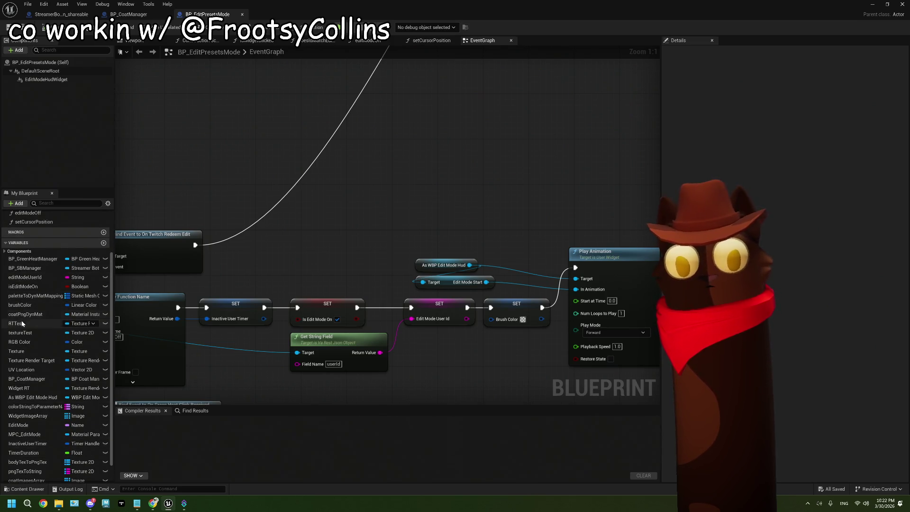
scroll(42, 351, down, 2)
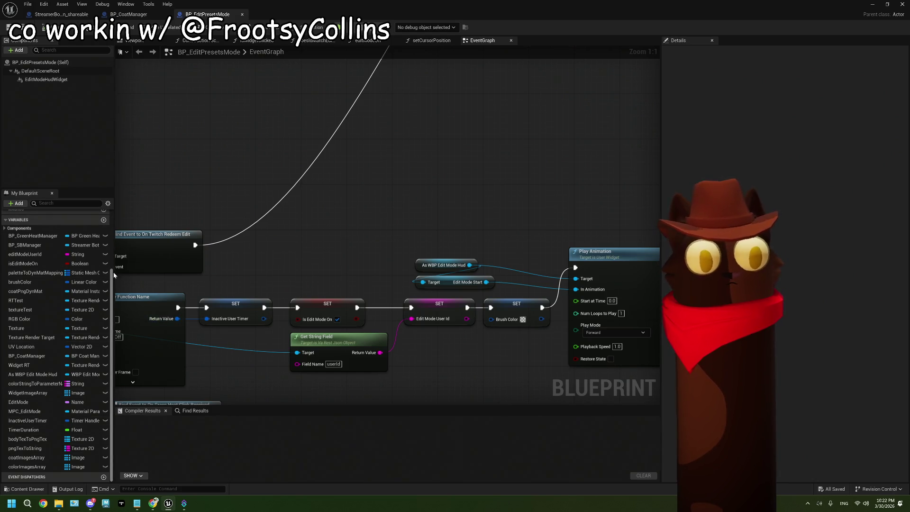
drag(115, 283, 172, 282)
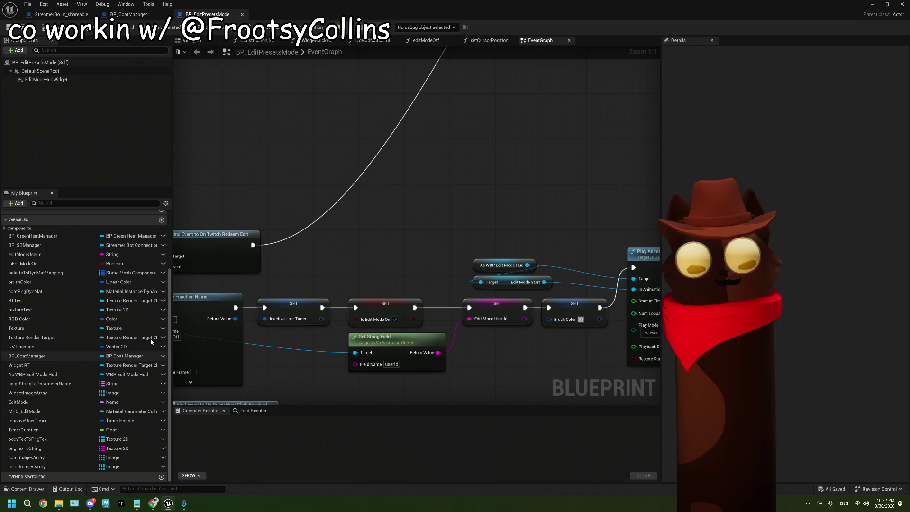
click(52, 245)
drag(29, 245, 437, 223)
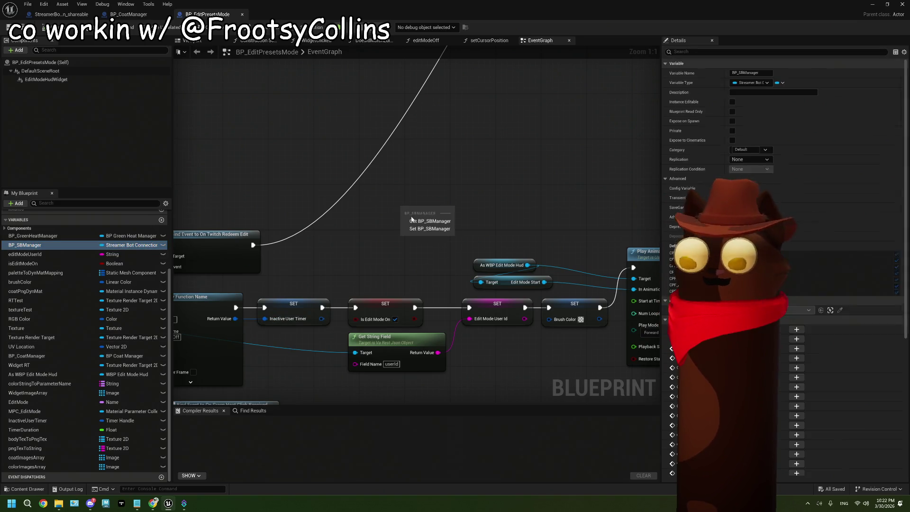
click(441, 221)
drag(377, 227, 287, 284)
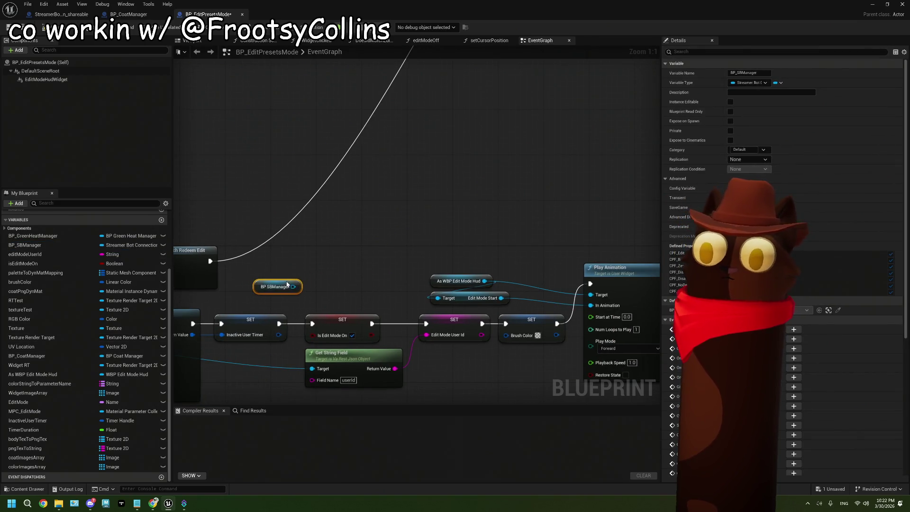
click(129, 14)
Delete the Print String after SBDoAction and wire SBDoAction straight to Send Message.
click(58, 18)
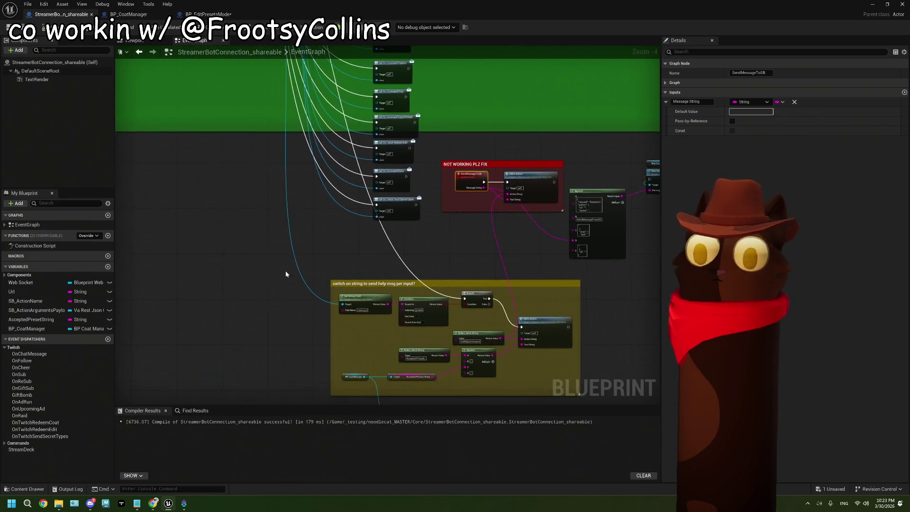
scroll(266, 295, down, 2)
scroll(263, 277, up, 3)
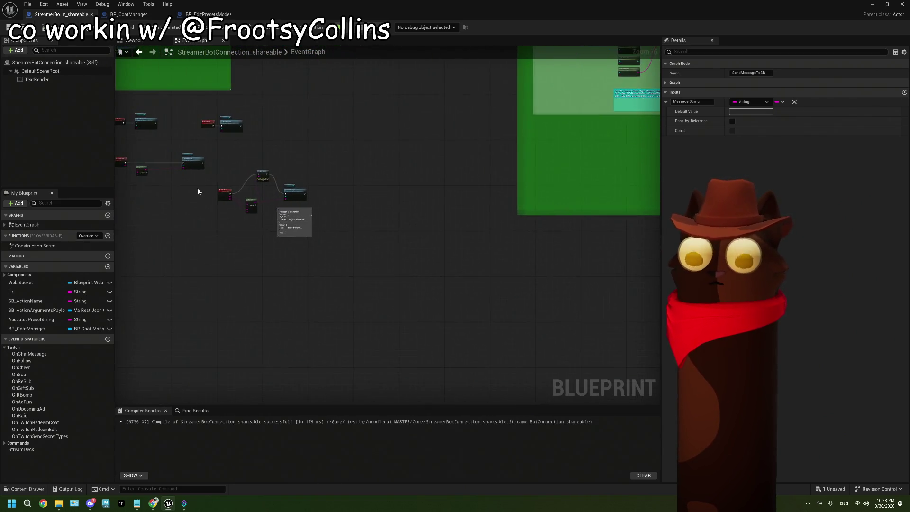
mouse_move(224, 224)
mouse_down()
mouse_move(244, 258)
mouse_move(417, 251)
mouse_move(279, 214)
mouse_up()
scroll(388, 273, up, 3)
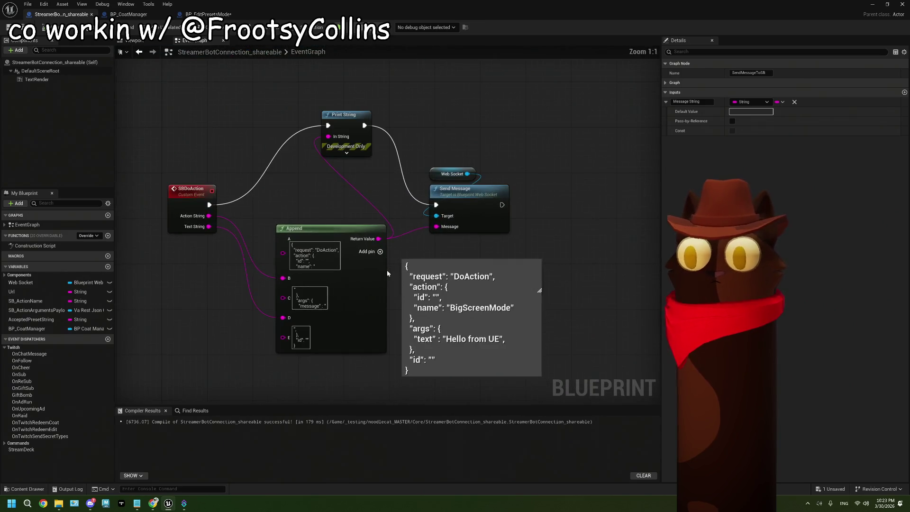
click(351, 131)
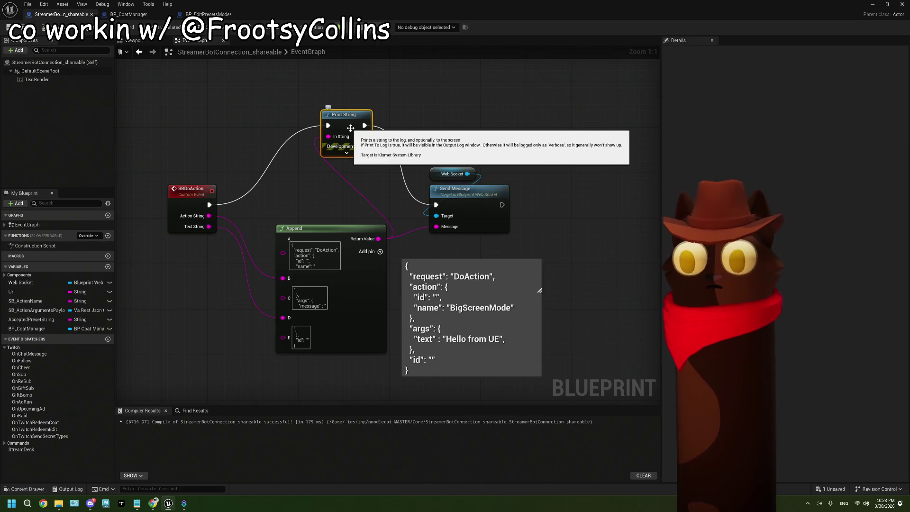
key(Delete)
drag(209, 204, 436, 204)
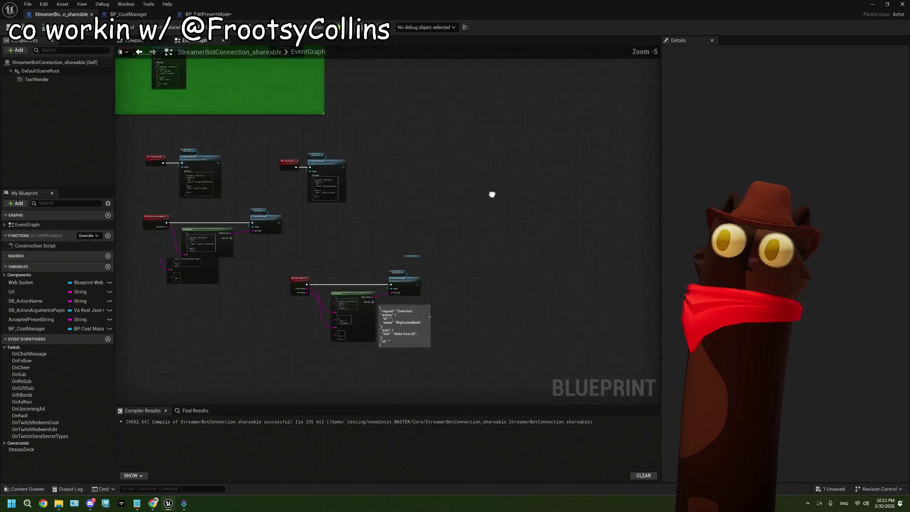
Connect OnSentMessage to a Print String and compile and save the blueprint.
scroll(441, 146, up, 6)
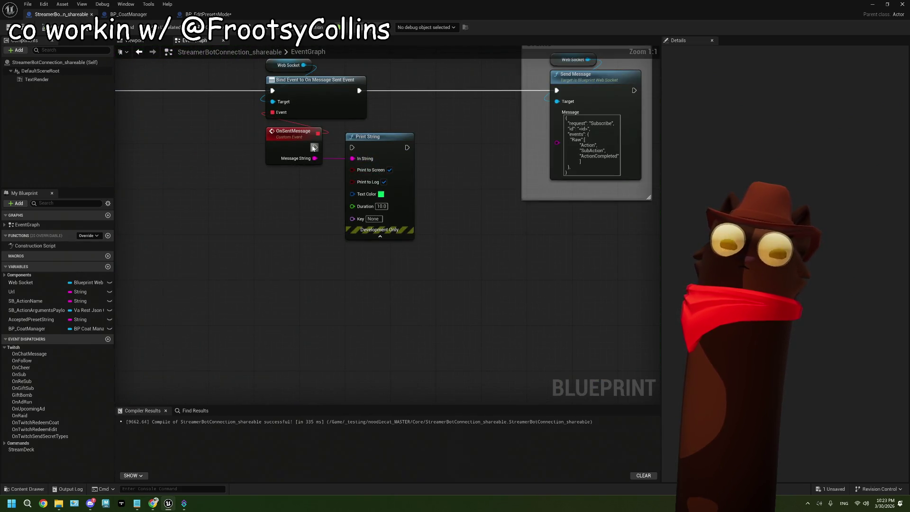
drag(315, 148, 352, 147)
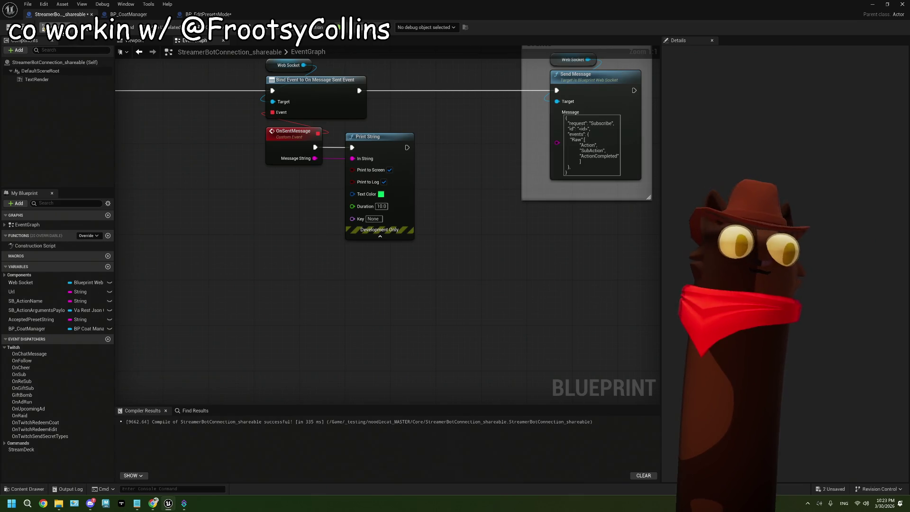
key(ctrl+s)
scroll(442, 271, down, 2)
scroll(442, 271, down, 5)
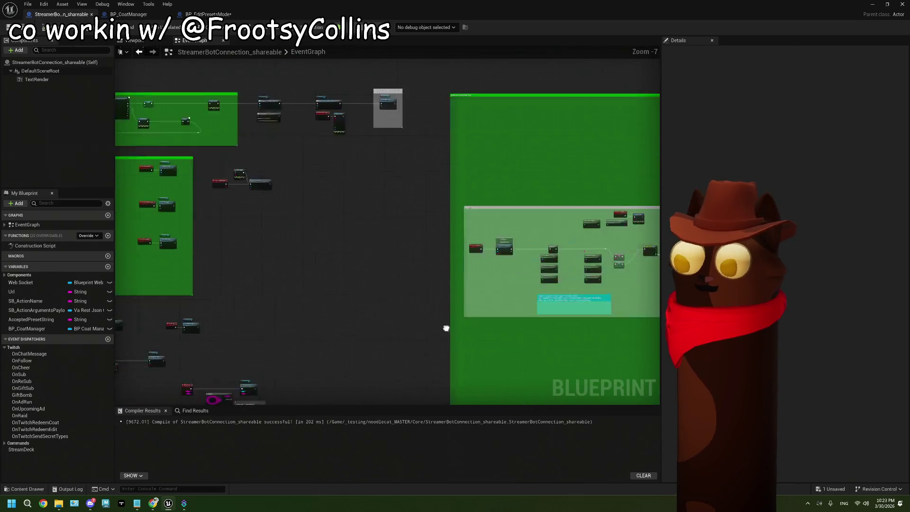
Delete the unused User Presets node and save StreamerBotConnection_shareable.
mouse_move(475, 339)
mouse_down()
mouse_move(386, 284)
mouse_move(396, 311)
mouse_move(490, 318)
mouse_move(415, 323)
mouse_up()
scroll(459, 322, up, 3)
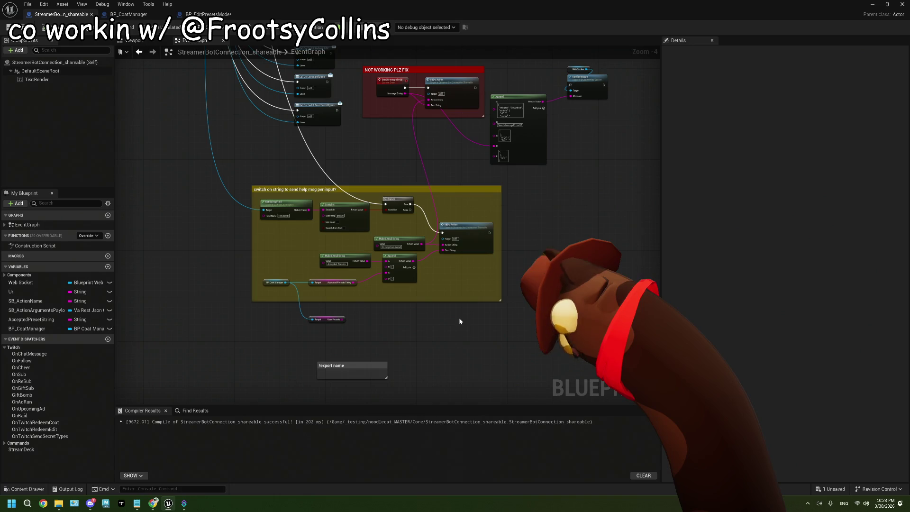
scroll(400, 301, up, 2)
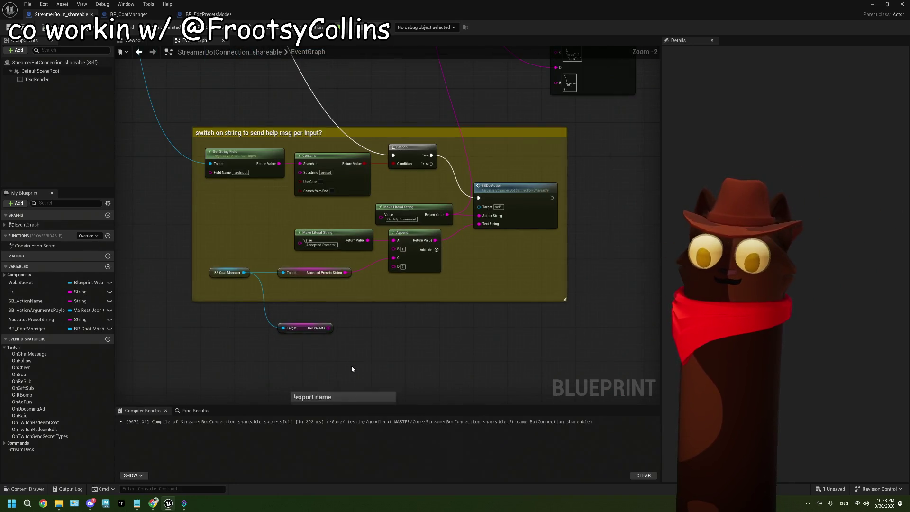
scroll(365, 361, down, 2)
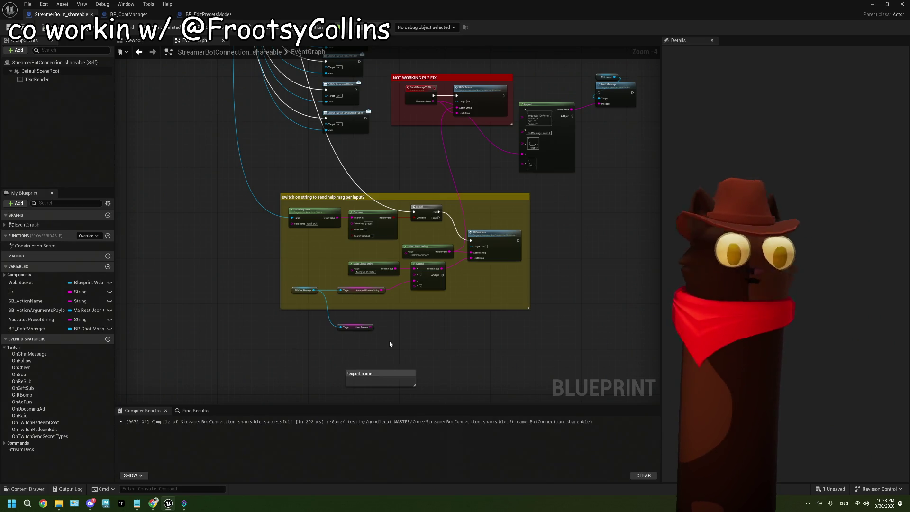
scroll(389, 341, up, 3)
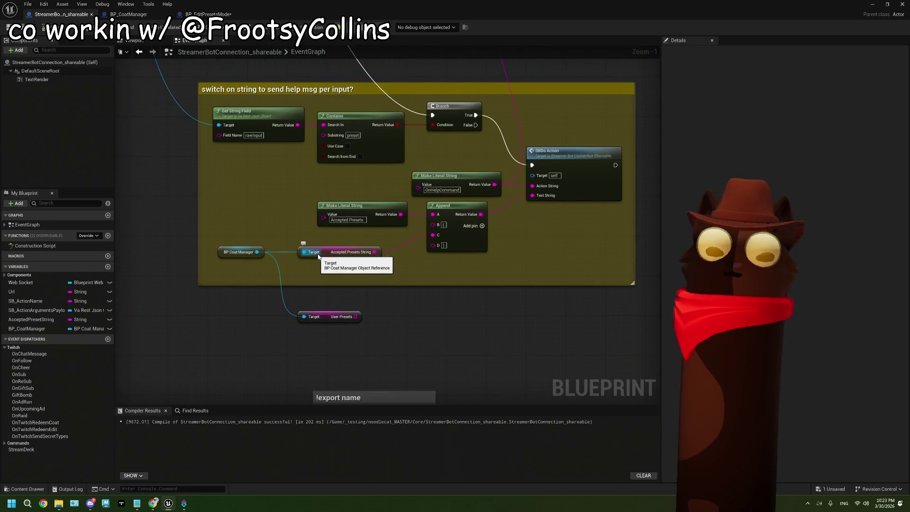
click(341, 317)
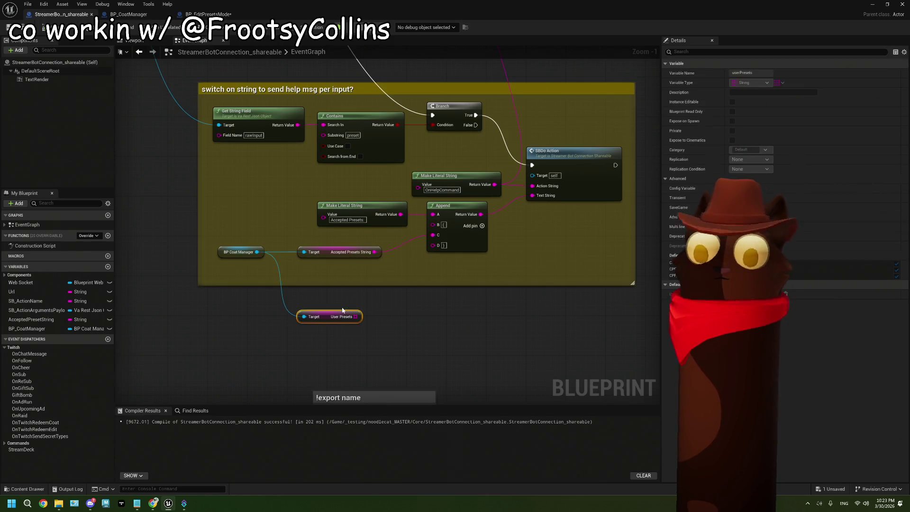
key(Delete)
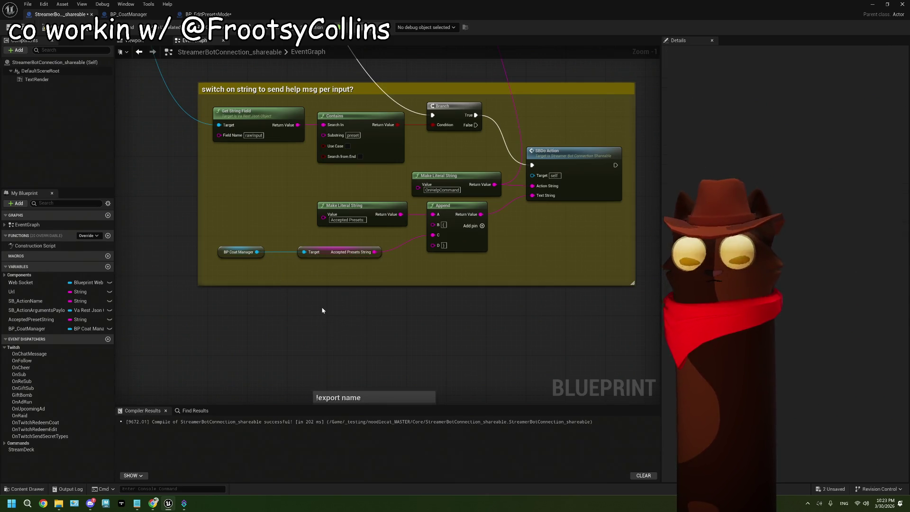
key(ctrl+s)
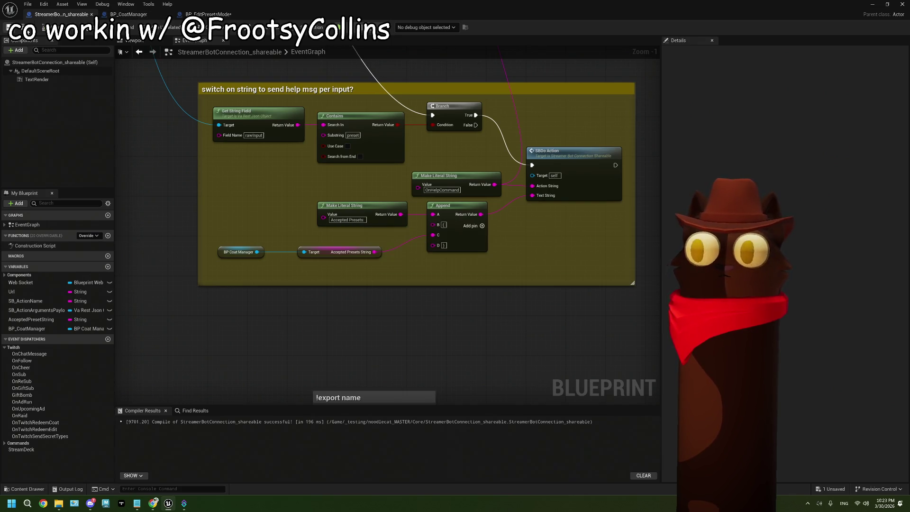
Check the 'NOT WORKING PLZ FIX' comment, then move over to BP_CoatManager.
scroll(387, 176, down, 2)
mouse_move(387, 176)
mouse_down()
mouse_move(350, 195)
mouse_move(337, 239)
mouse_up()
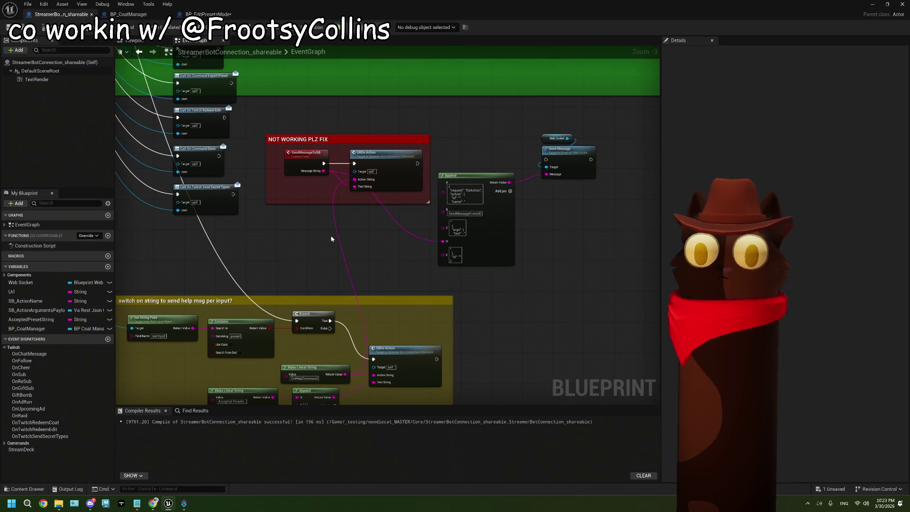
scroll(311, 188, up, 3)
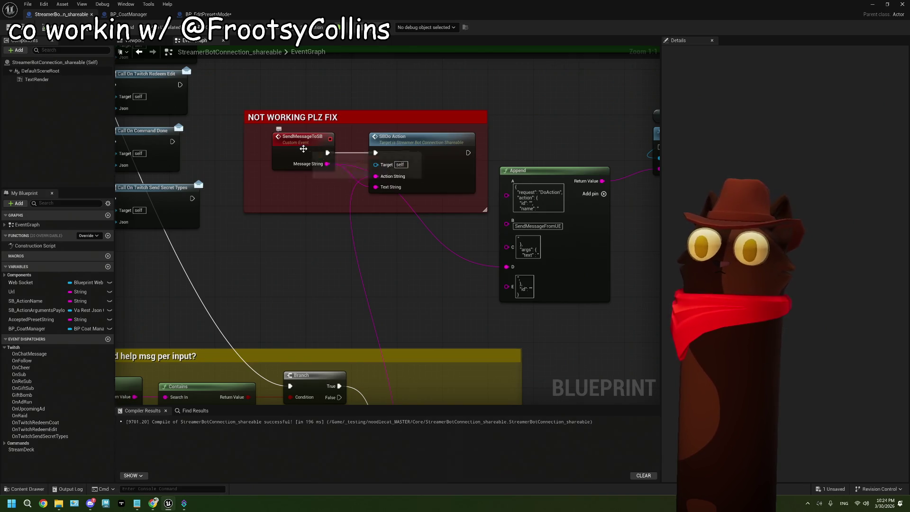
scroll(331, 229, down, 2)
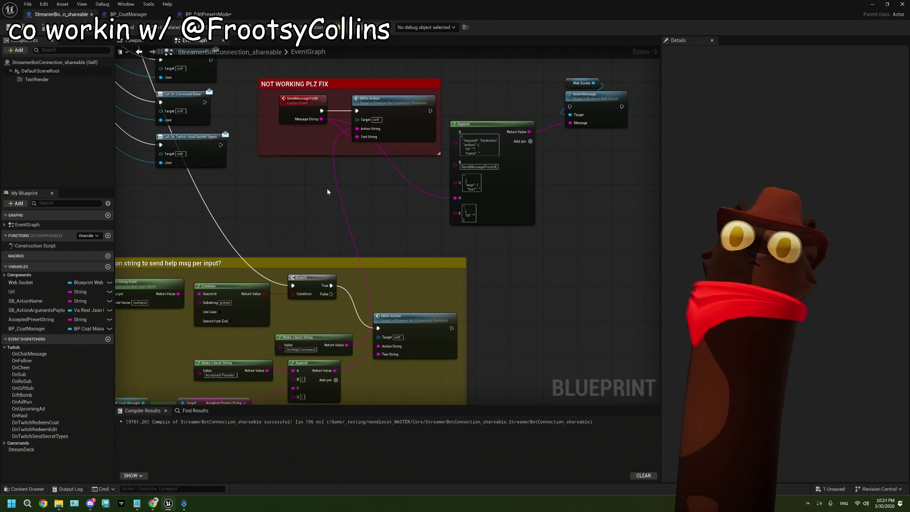
drag(128, 14, 52, 15)
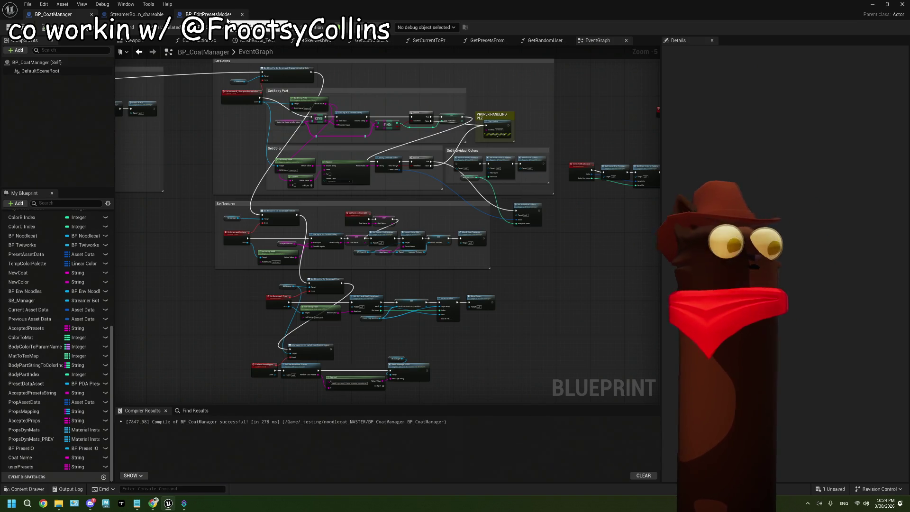
Add an SBDo Action node from BP SBManager via the 'do ac' search, placed above the SET chain.
click(227, 18)
mouse_move(329, 296)
mouse_down()
mouse_move(302, 280)
mouse_move(277, 242)
mouse_move(310, 174)
mouse_up()
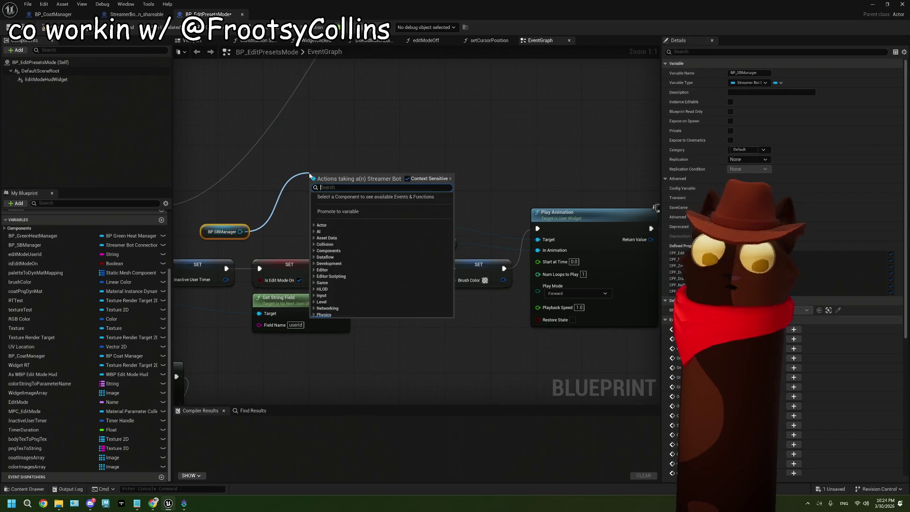
text(do ac)
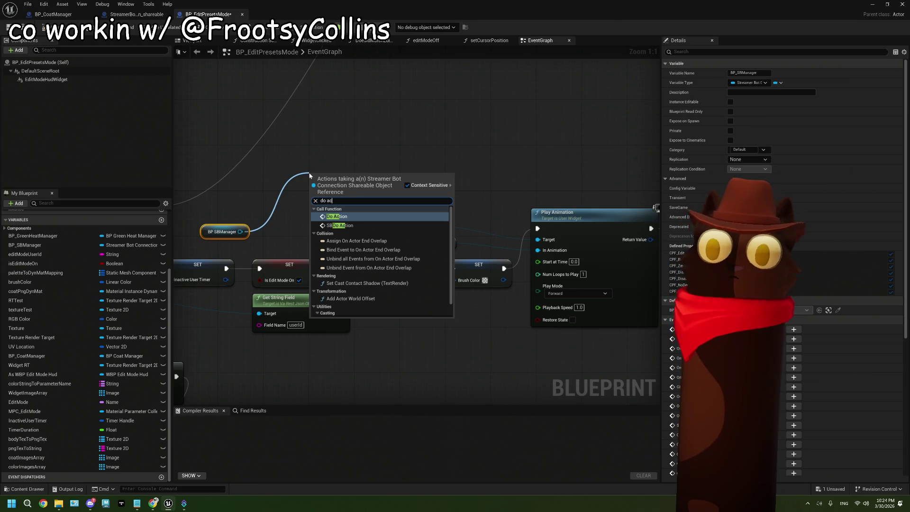
click(340, 226)
drag(339, 185, 350, 160)
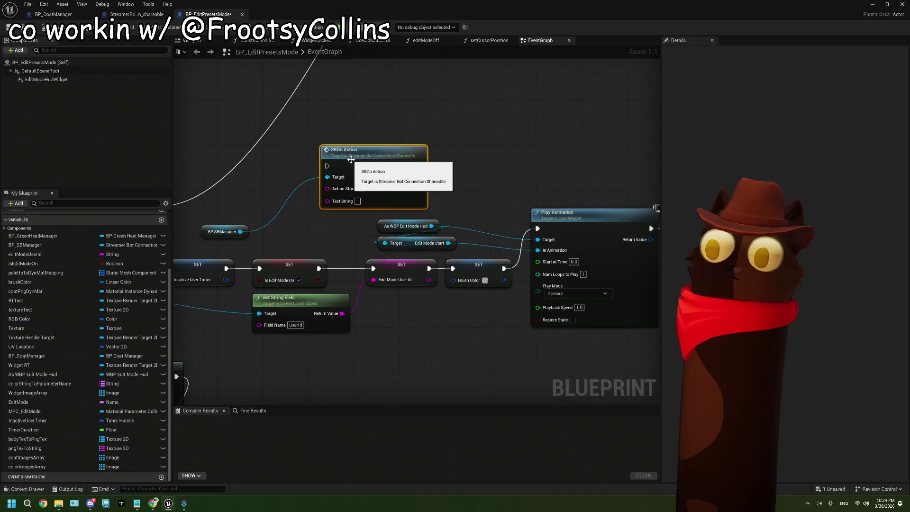
Wire SBDo Action's execution to run after Is Edit Mode On.
scroll(319, 203, down, 1)
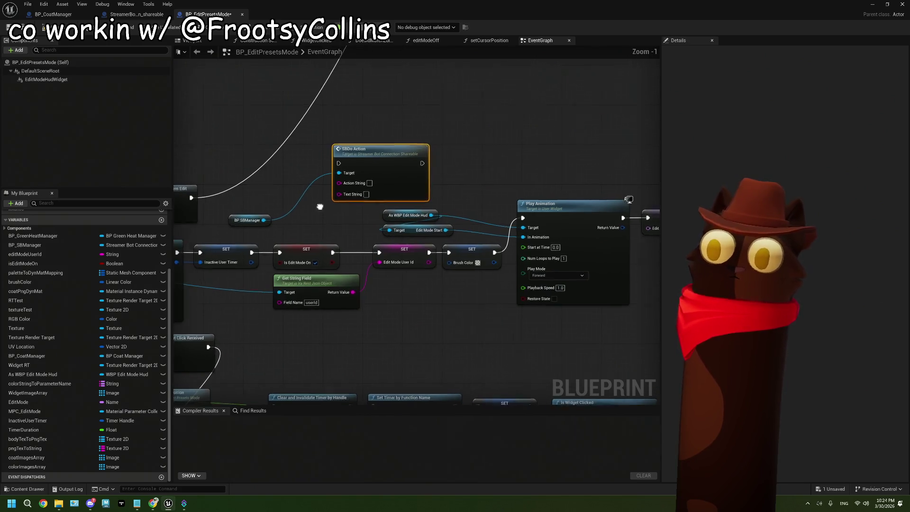
mouse_move(339, 250)
mouse_down()
mouse_move(324, 184)
mouse_move(341, 162)
mouse_up()
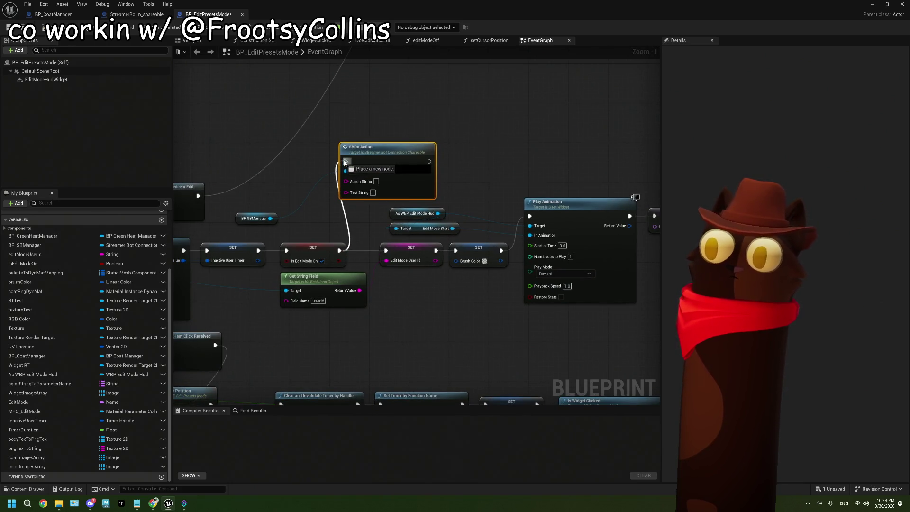
drag(429, 161, 386, 251)
scroll(370, 226, up, 1)
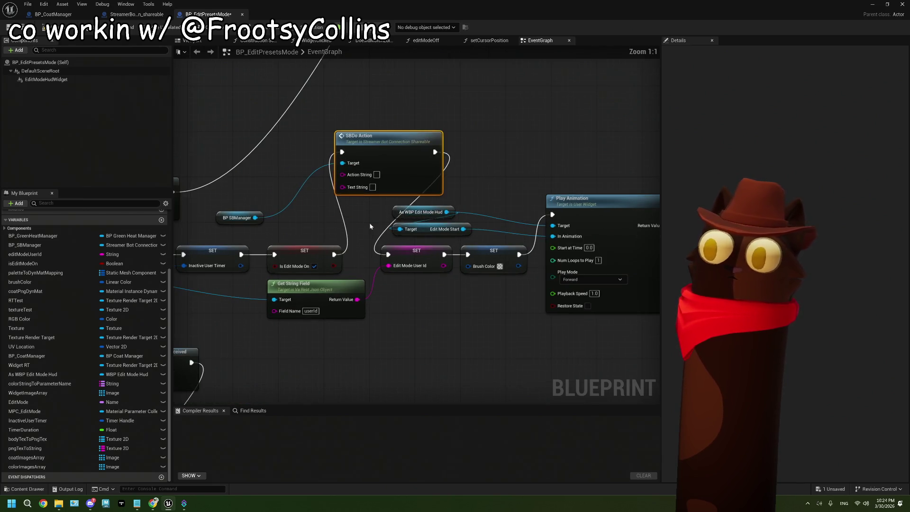
Copy the OnEditModeActivate action's name from its Edit dialog in Streamer.bot.
click(183, 505)
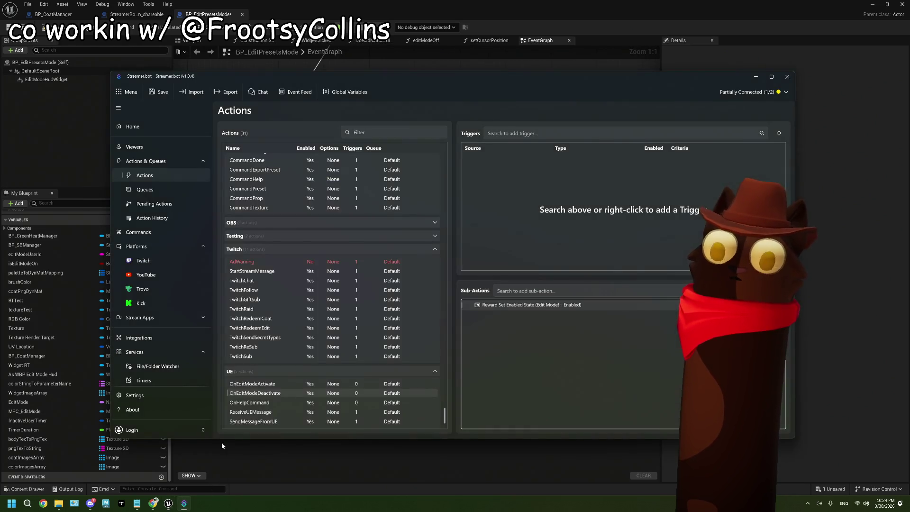
right_click(272, 389)
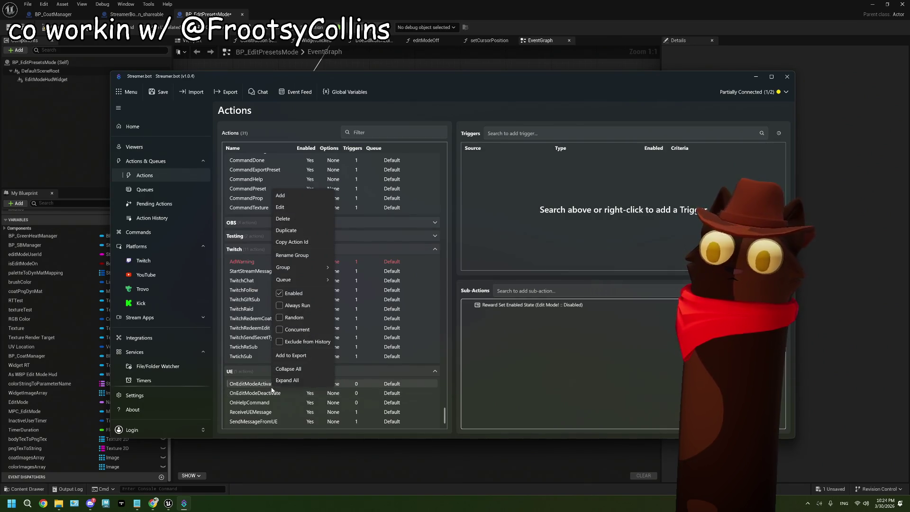
click(283, 207)
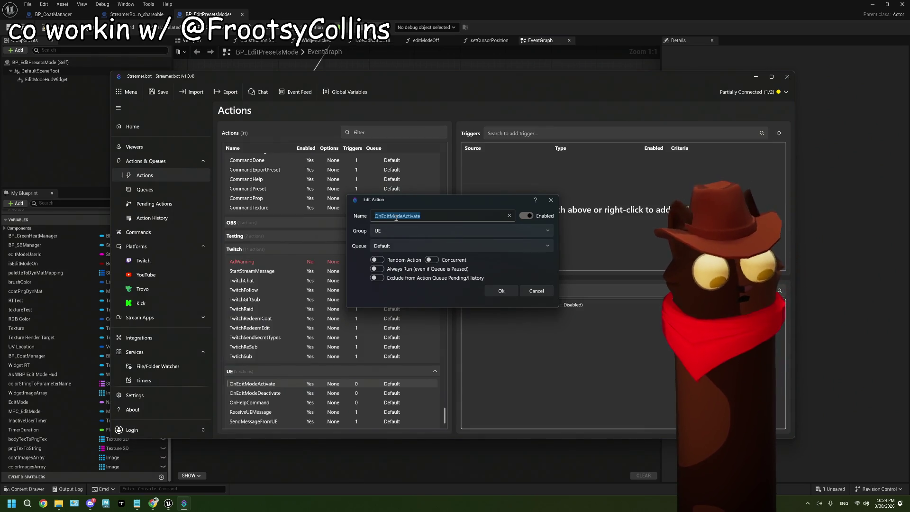
key(Escape)
Back in Unreal, nudge SBDo Action into place and select it with BP SBManager.
click(758, 77)
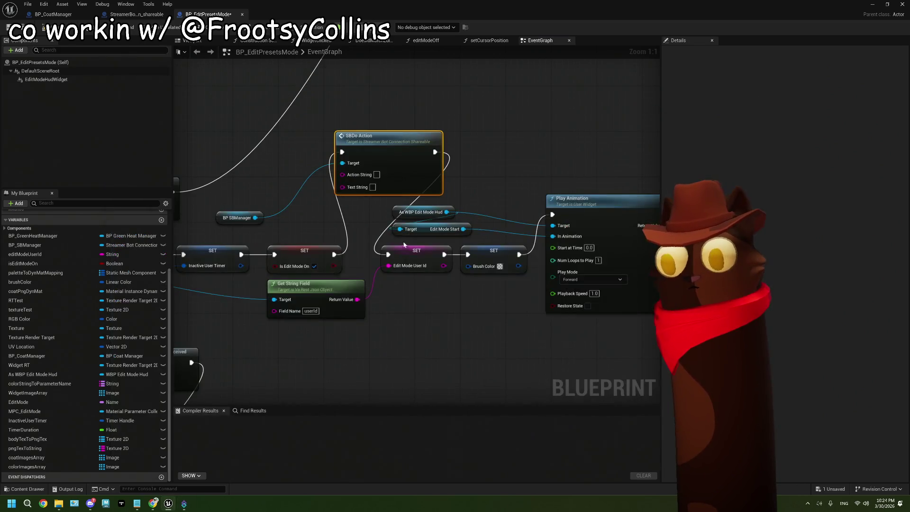
click(373, 179)
text(OnEditModeActivate)
click(527, 178)
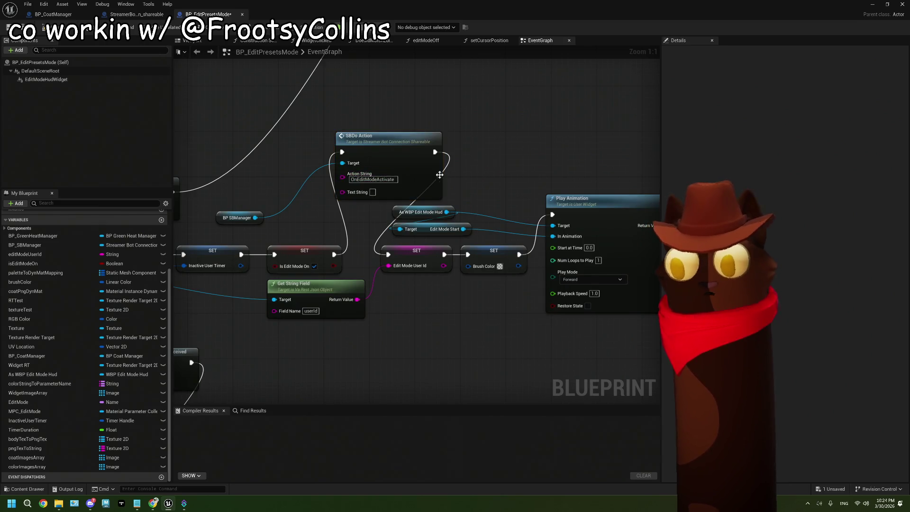
drag(406, 153, 371, 147)
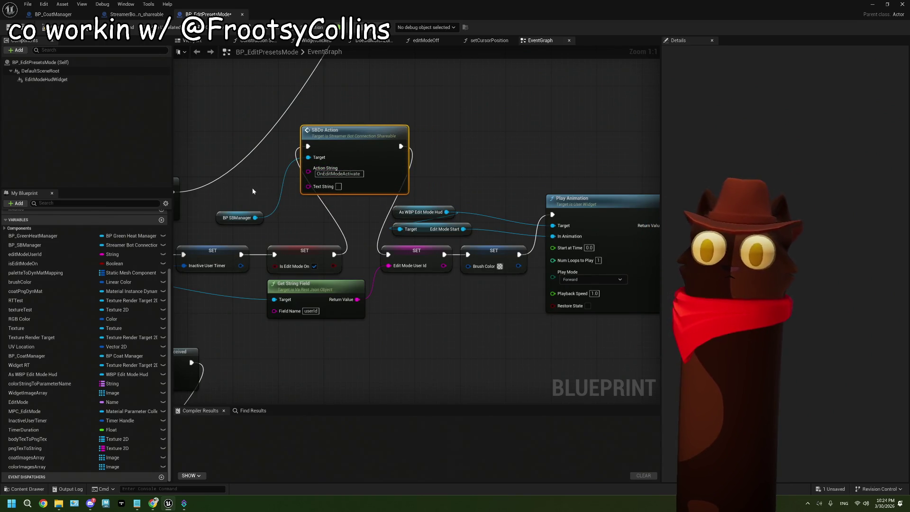
drag(261, 187, 317, 227)
scroll(333, 228, down, 5)
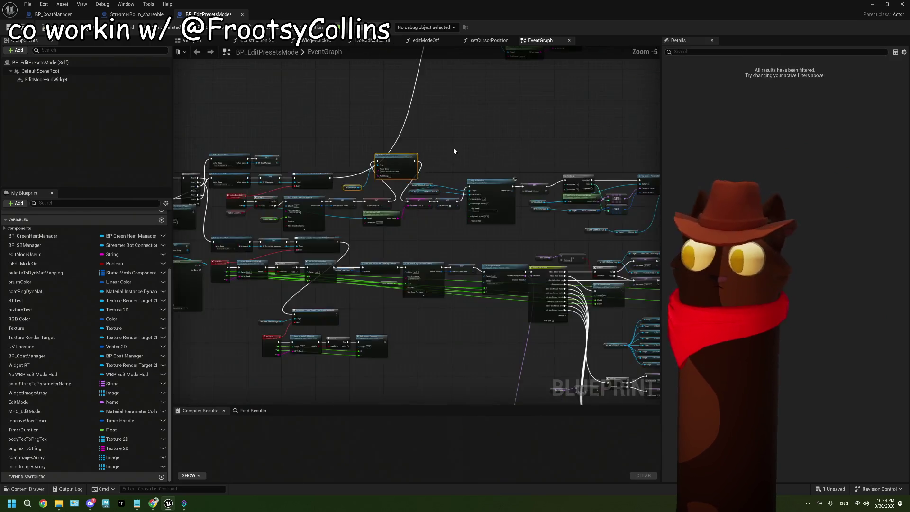
scroll(384, 216, up, 4)
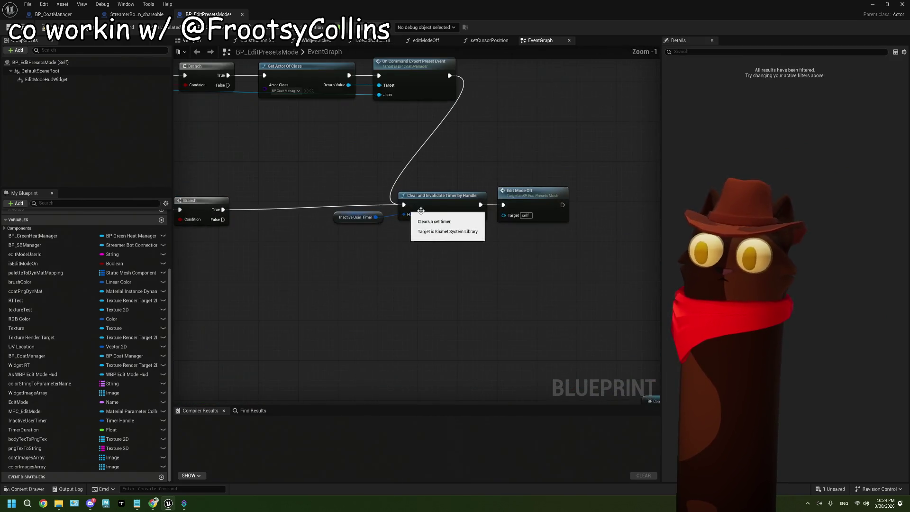
Paste the SBDo Action and BP SBManager nodes into editModeOff, running after Play Animation.
double_click(528, 196)
scroll(518, 198, down, 1)
drag(519, 197, 429, 204)
key(ctrl+v)
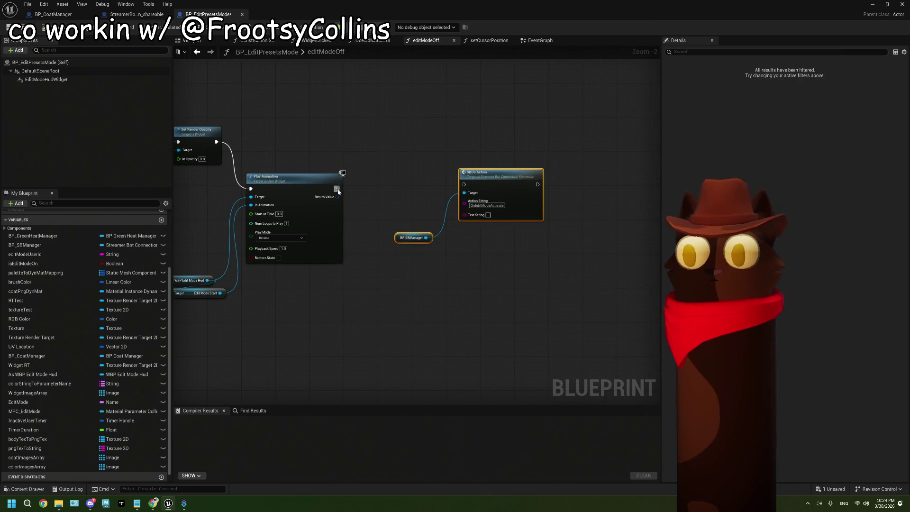
drag(336, 189, 464, 184)
scroll(508, 213, up, 2)
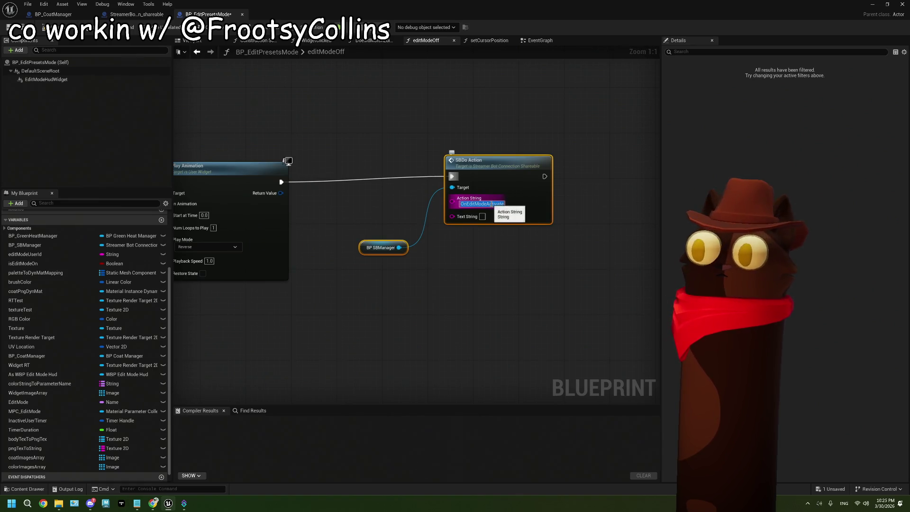
Set the pasted Action String to OnEditModeDeactivate, compile, and close the blueprint editor.
click(501, 203)
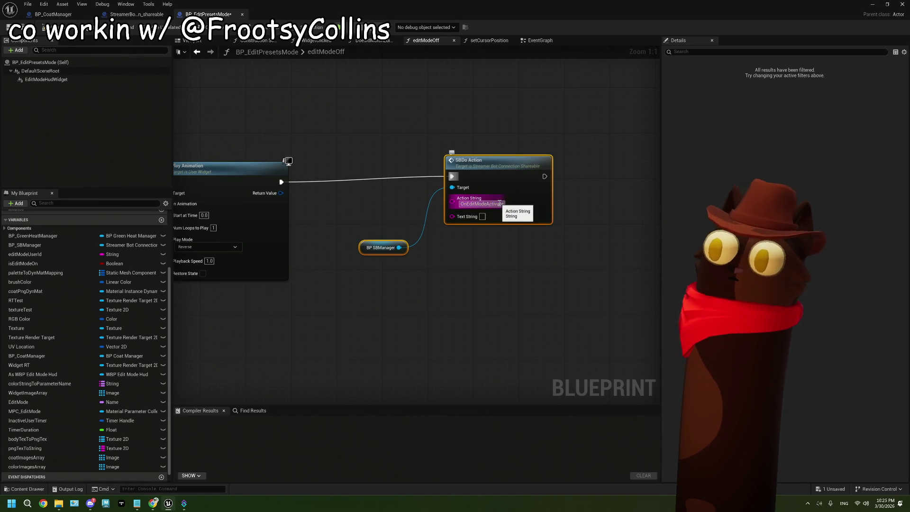
text(Dea)
key(Return)
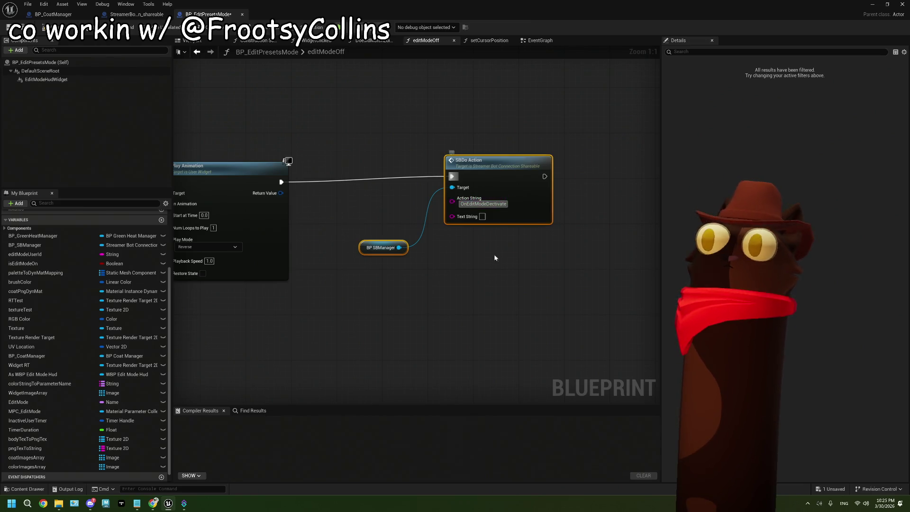
click(490, 265)
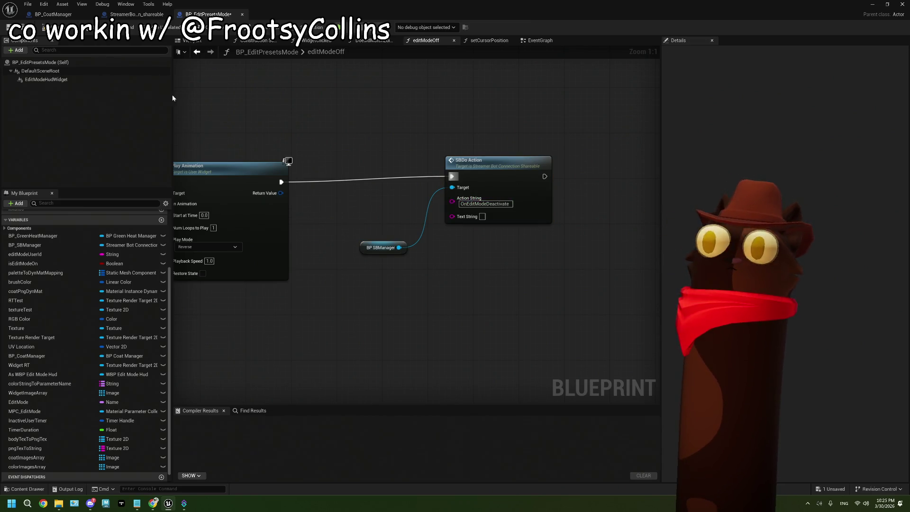
click(52, 27)
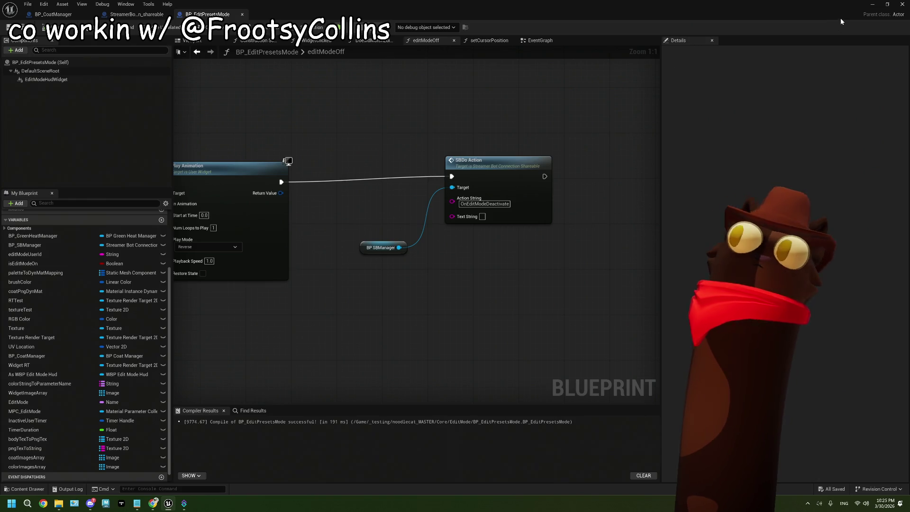
click(902, 3)
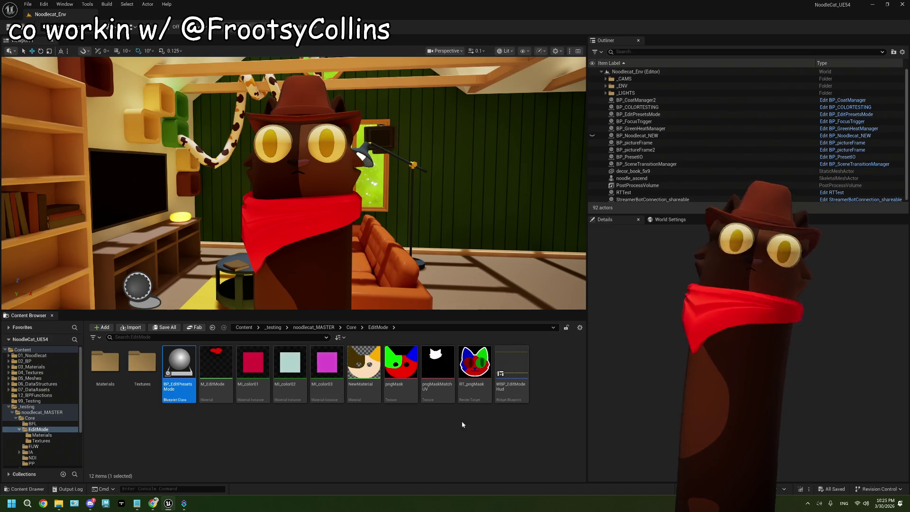
Play-test the level in a Play-in-Editor session, stop it, then switch to Streamer.bot.
click(453, 446)
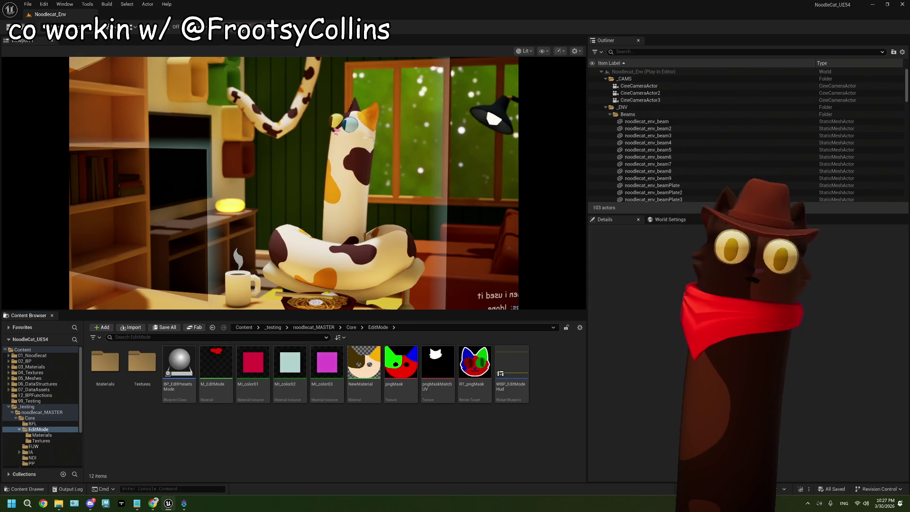
key(Escape)
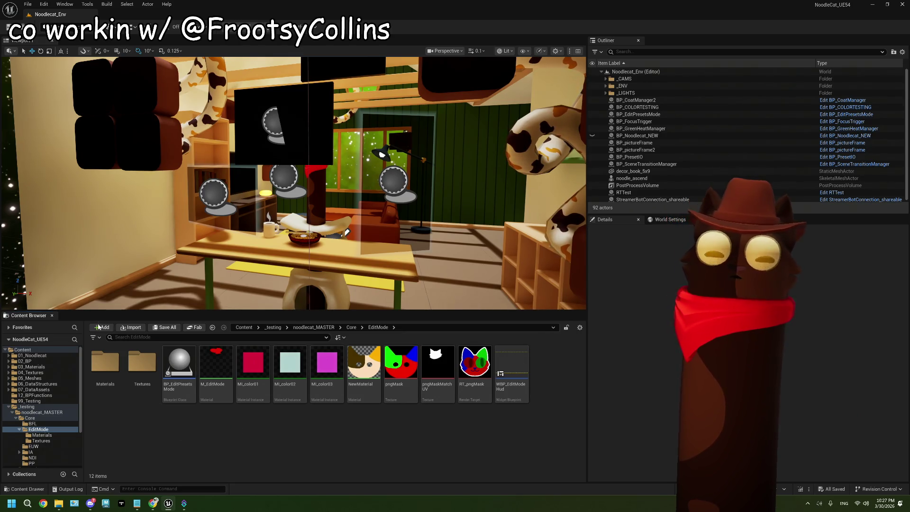
key(alt+Tab)
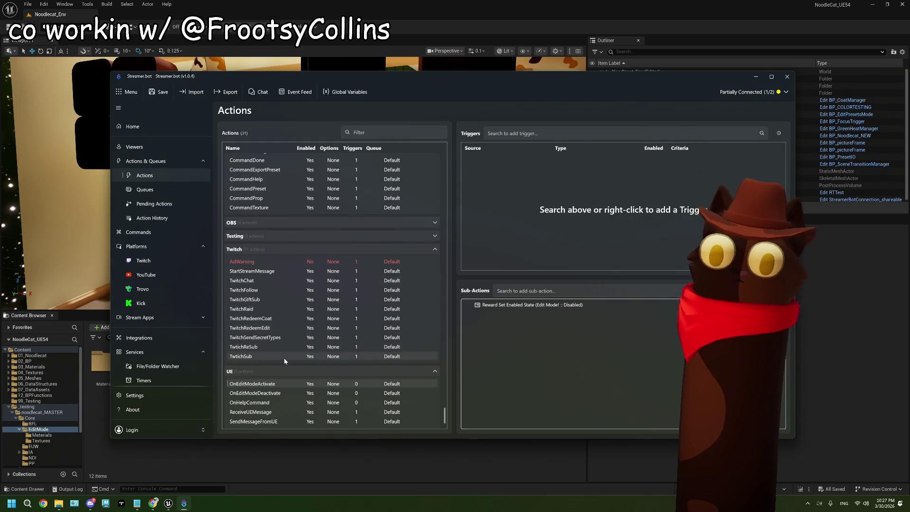
Duplicate OnEditModeDeactivate's reward sub-action and point the copy at Noodlecat Presets!
double_click(333, 393)
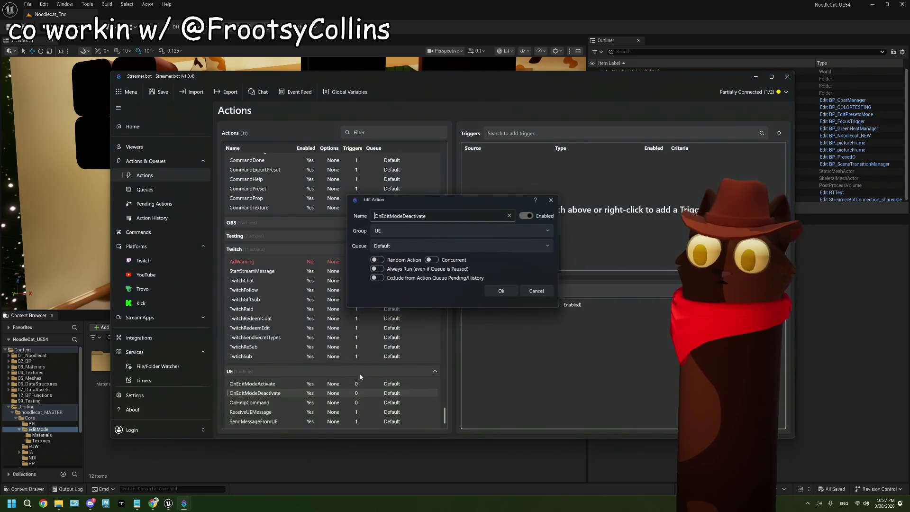
click(536, 291)
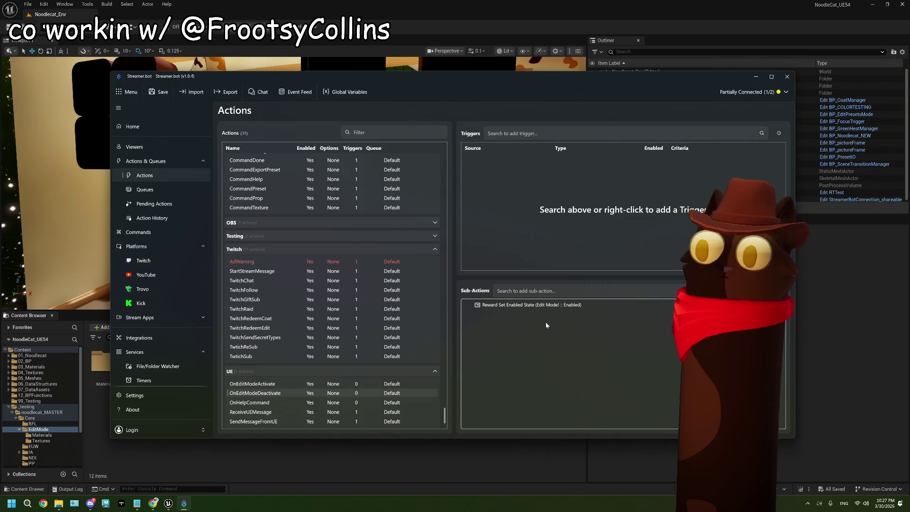
right_click(556, 305)
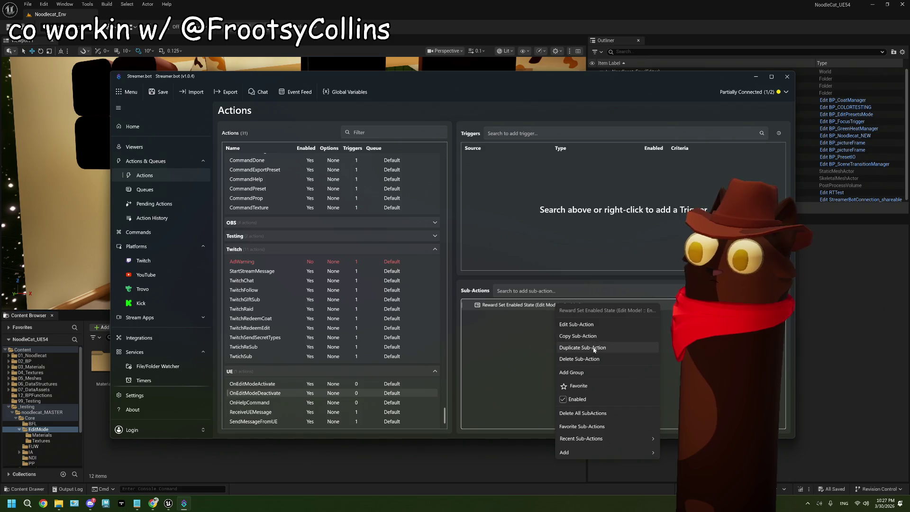
click(583, 348)
double_click(554, 315)
click(474, 237)
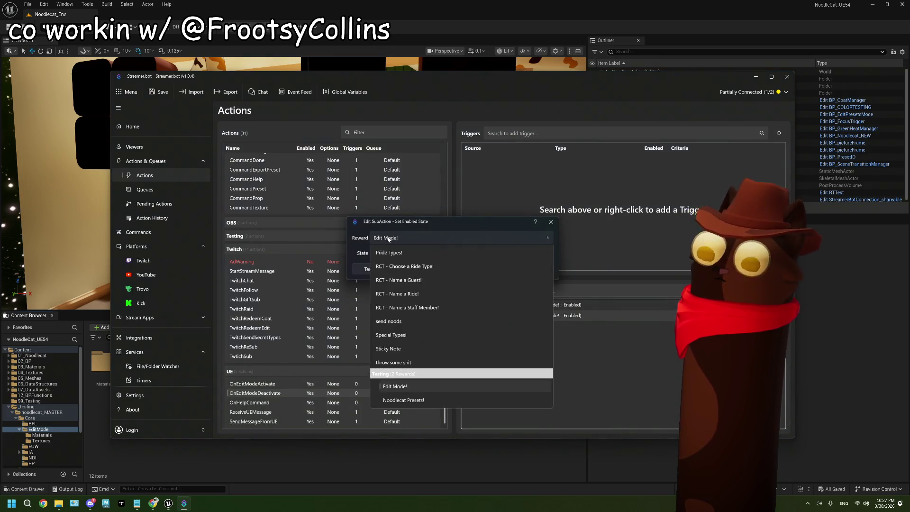
click(442, 411)
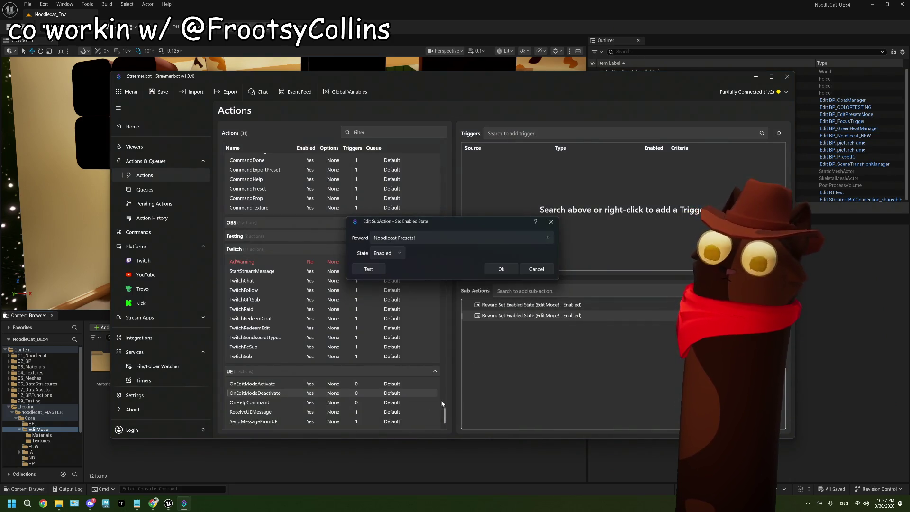
click(501, 267)
Duplicate OnEditModeActivate's disable sub-action for Noodlecat Presets!, then return to Unreal.
double_click(408, 384)
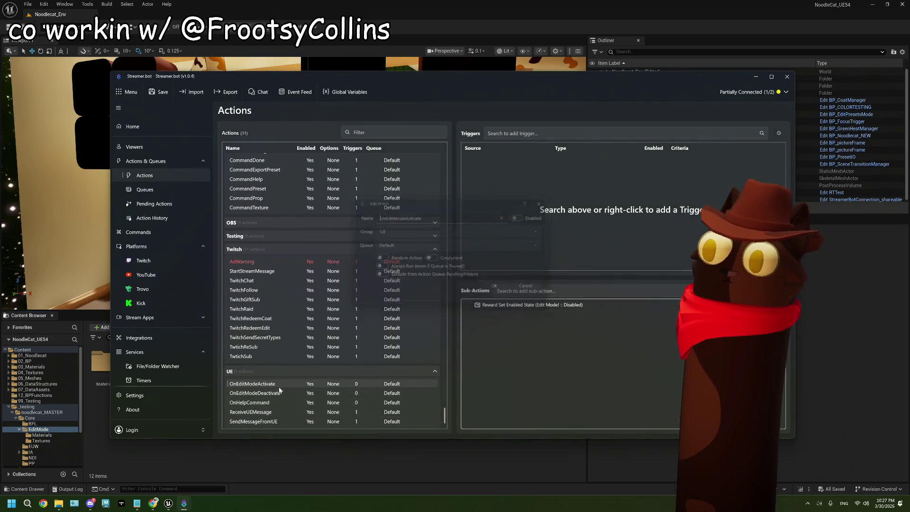
click(531, 291)
double_click(539, 305)
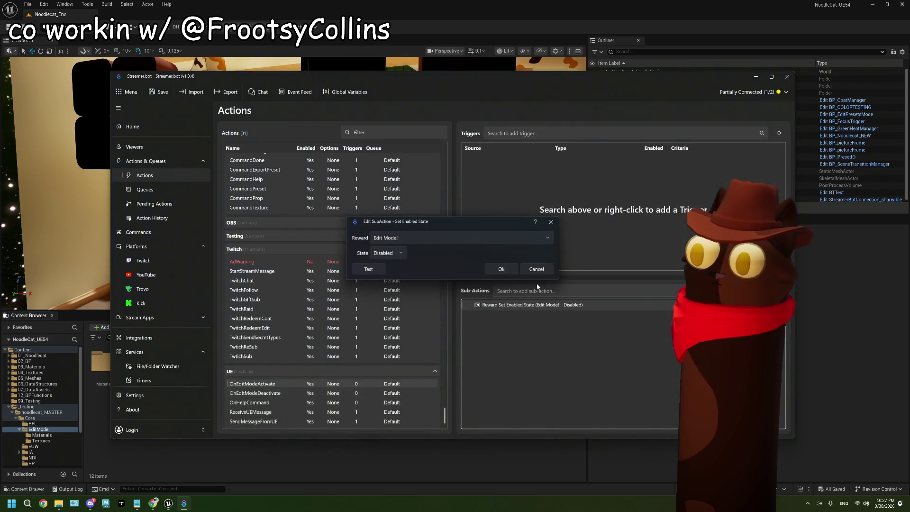
click(532, 269)
right_click(534, 305)
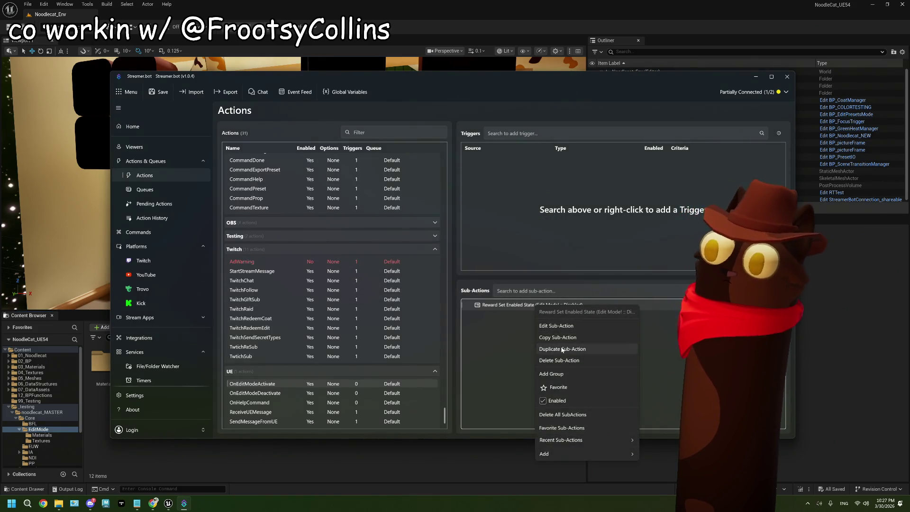
click(552, 349)
double_click(520, 317)
click(413, 238)
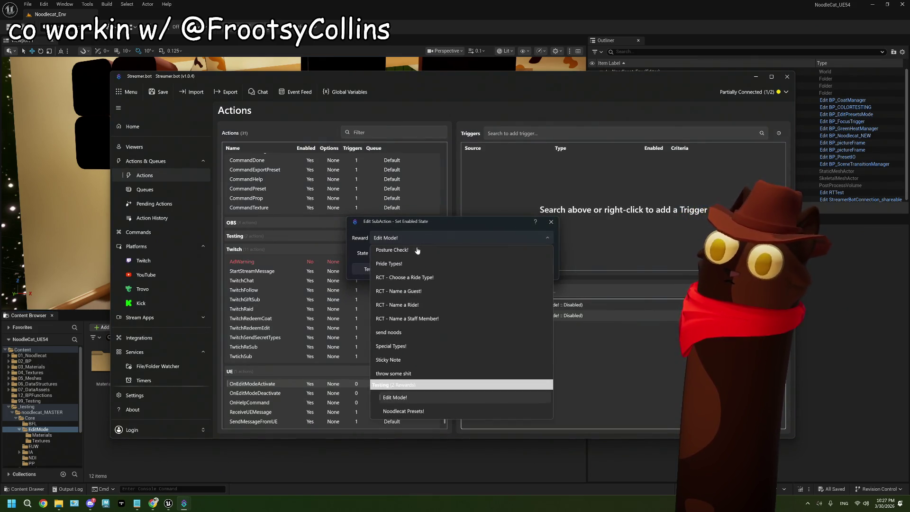
scroll(417, 380, down, 1)
click(431, 406)
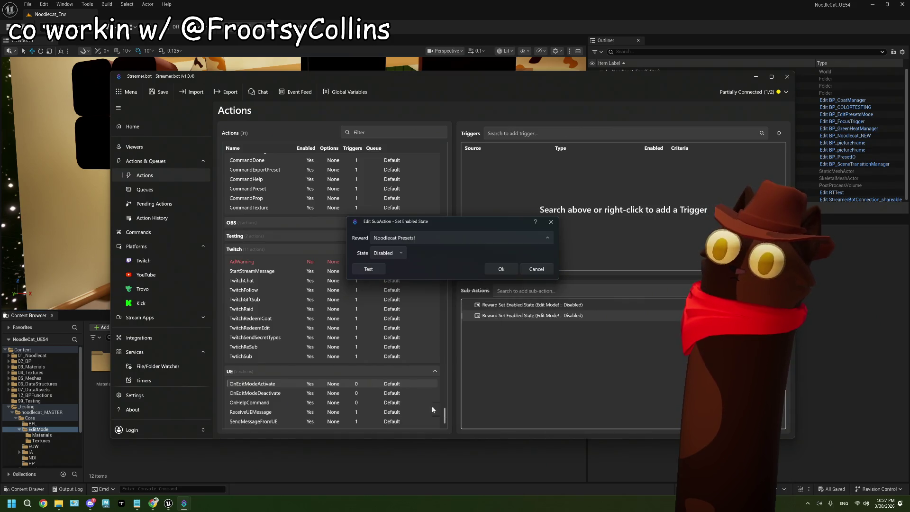
click(500, 270)
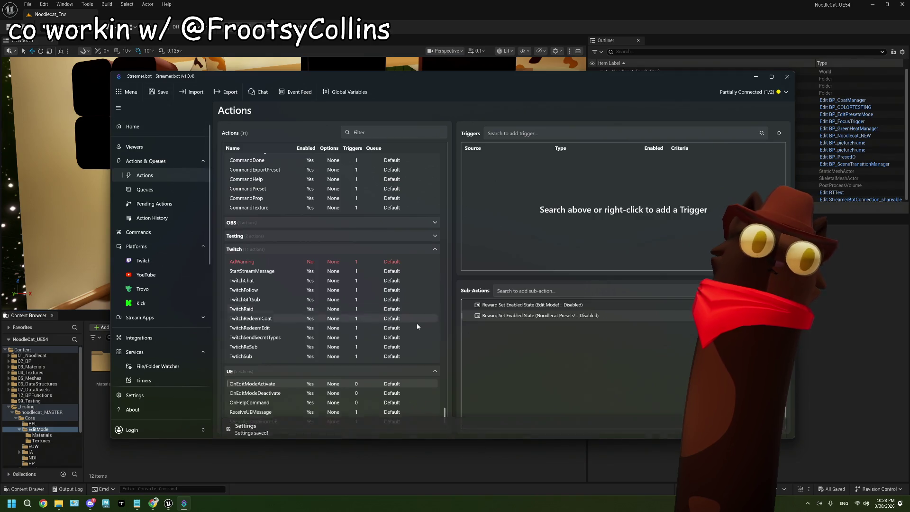
click(393, 482)
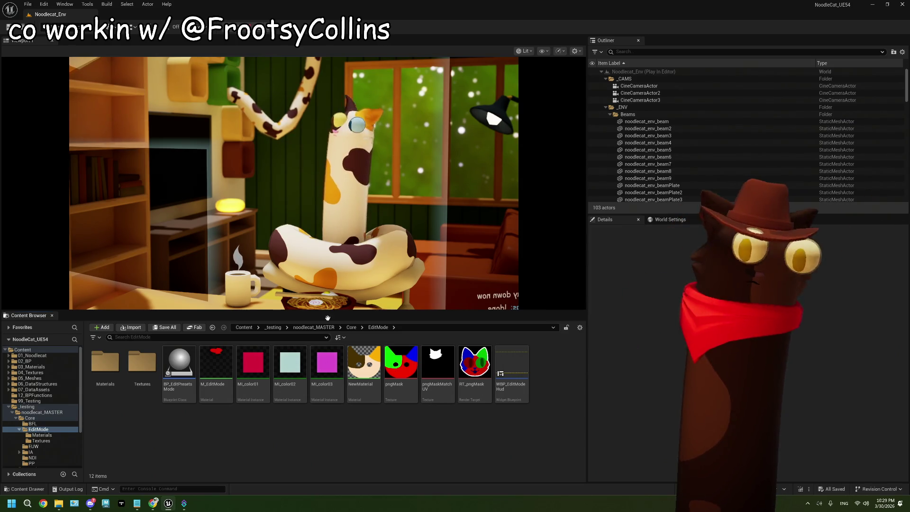
Stop the Play-in-Editor session and bring Streamer.bot back to the front.
key(Escape)
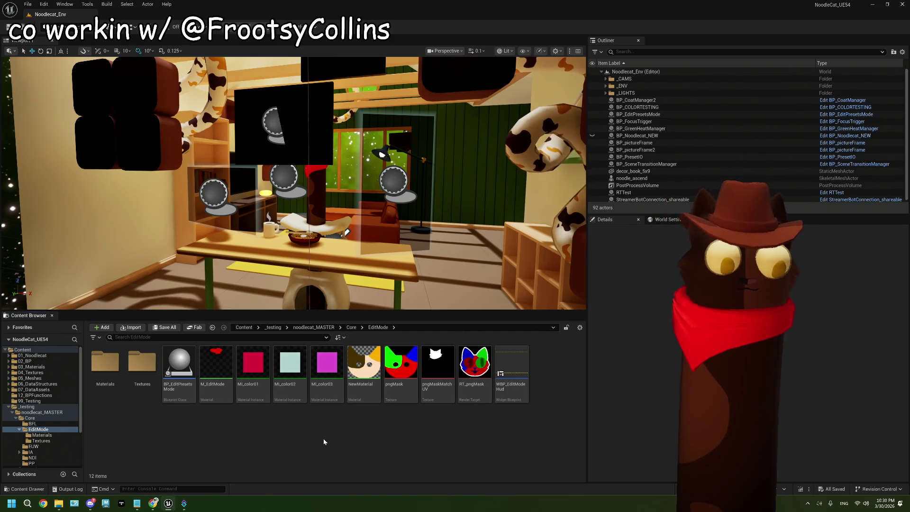
mouse_move(184, 504)
click(184, 467)
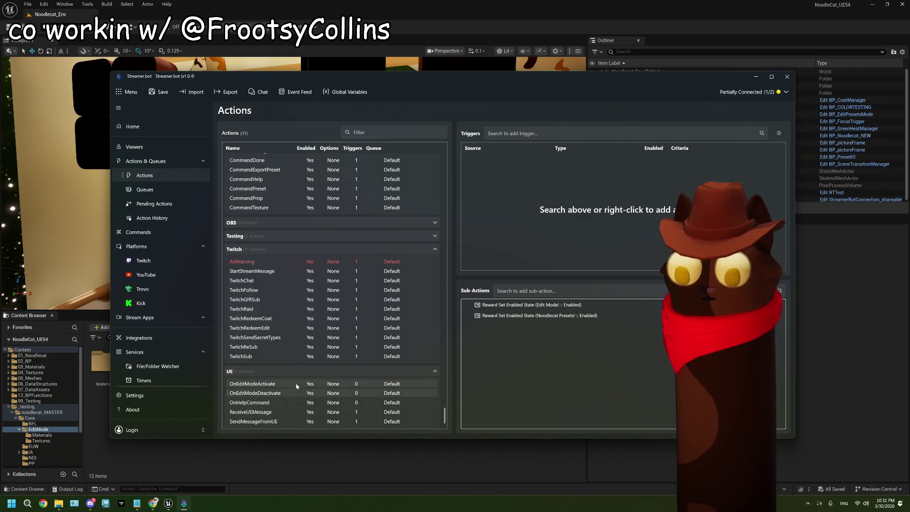
Check the OnEditModeDeactivate action's sub-actions, then bring up the ThePlan.txt notes.
click(294, 390)
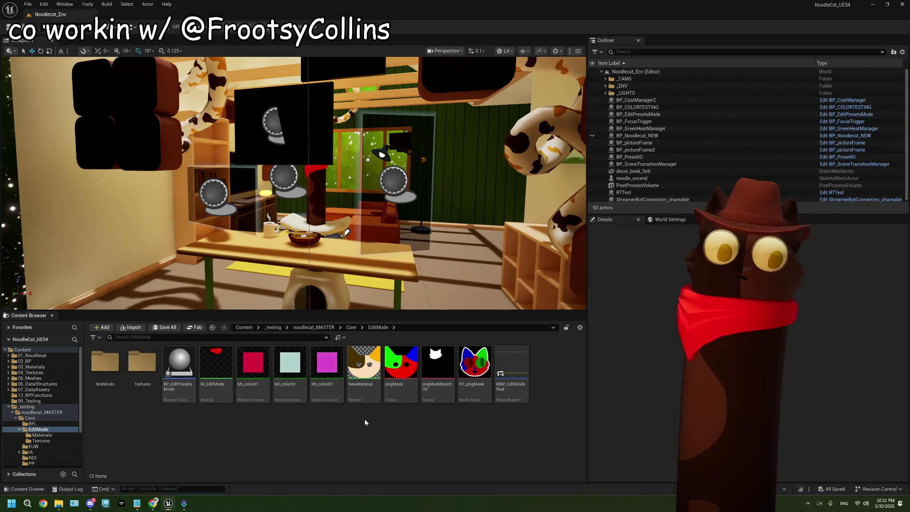
mouse_move(280, 365)
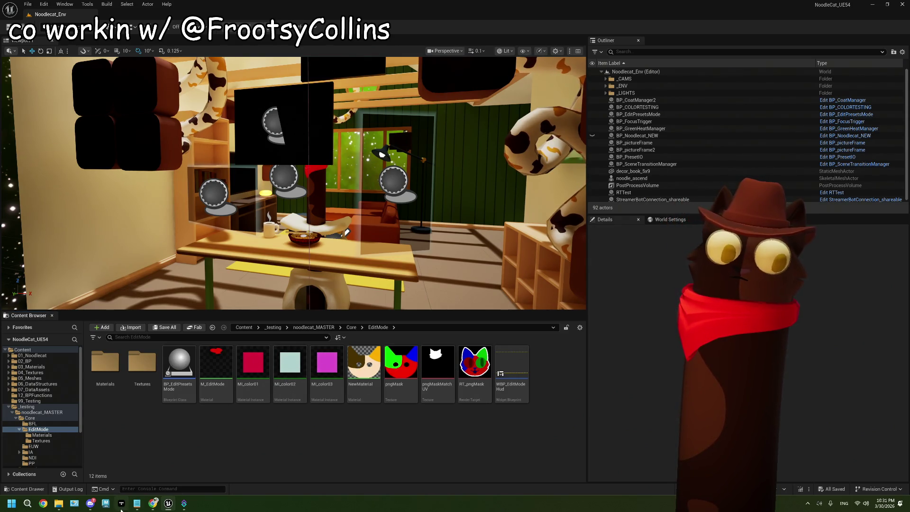
click(137, 503)
Delete the finished 'disable preset redeem' task and review the user vs official presets block.
drag(201, 238, 46, 238)
key(BackSpace)
key(BackSpace)
key(BackSpace)
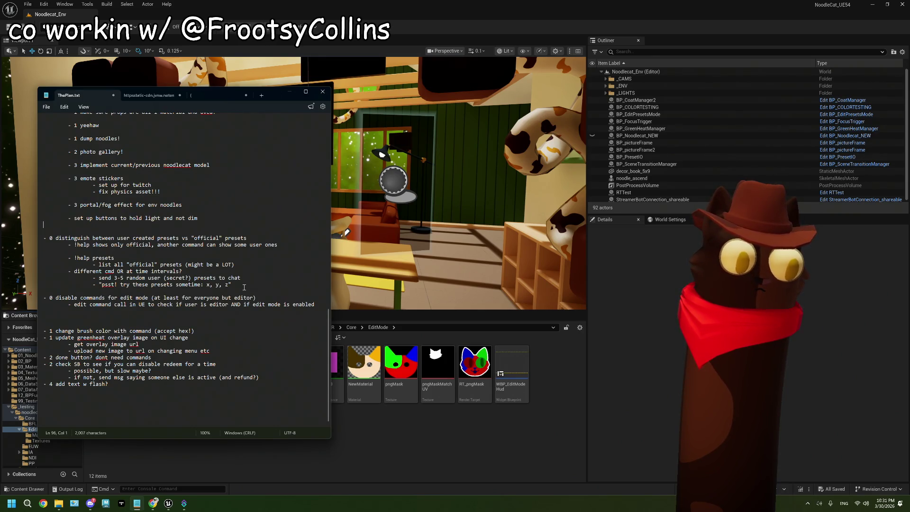
drag(242, 289, 41, 236)
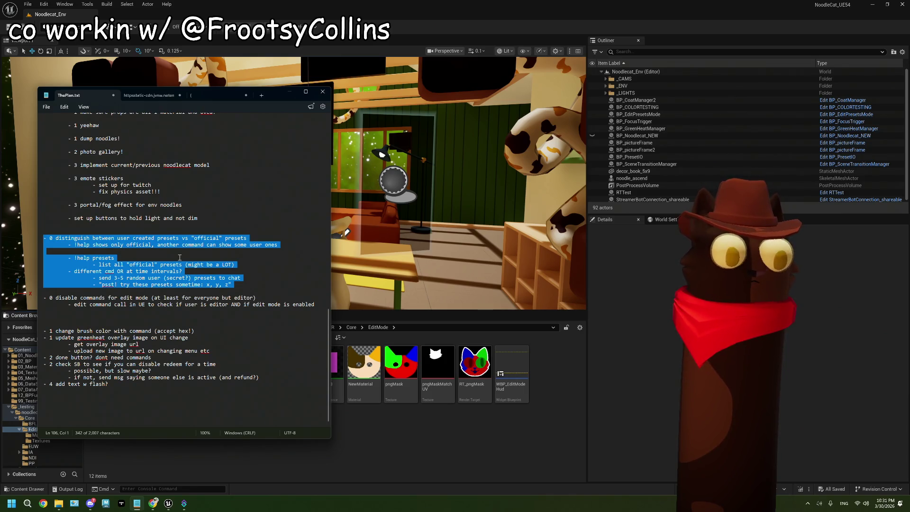
click(134, 255)
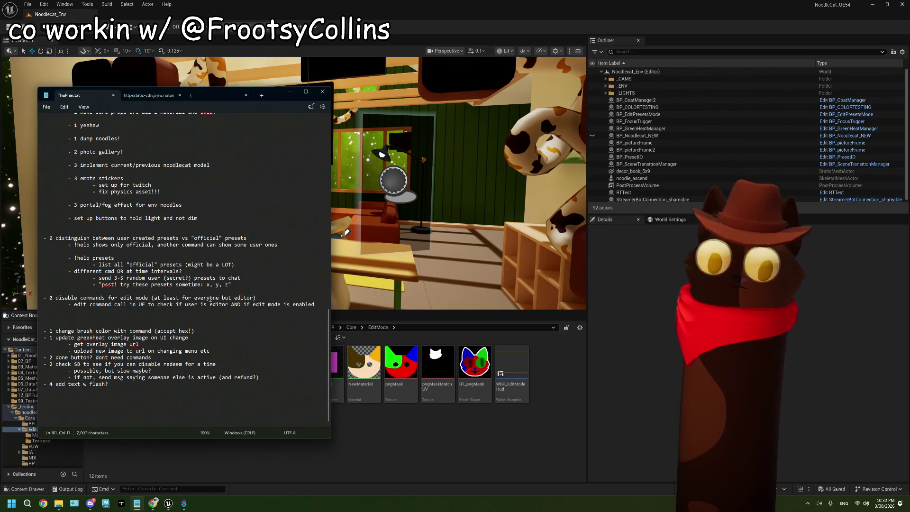
Review the presets lines and the two disable-commands-for-edit-mode lines, then show the Twitch page.
click(244, 285)
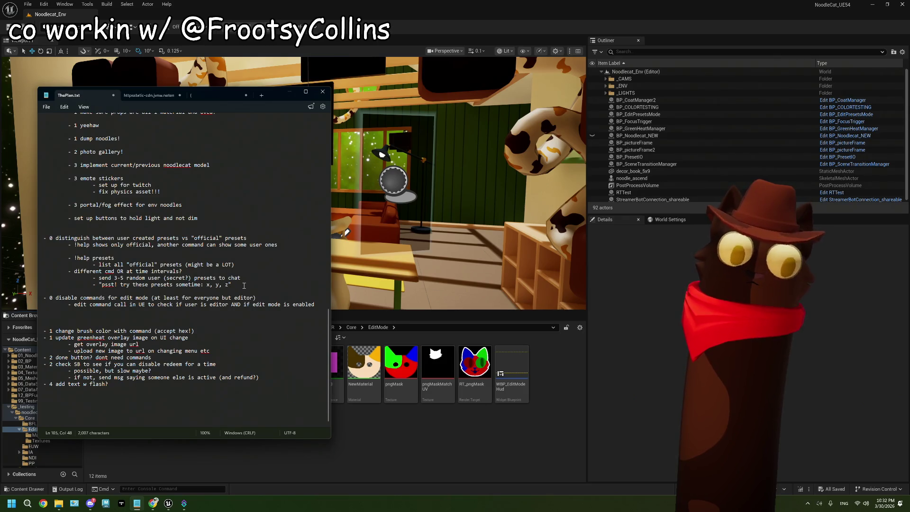
click(247, 239)
click(250, 283)
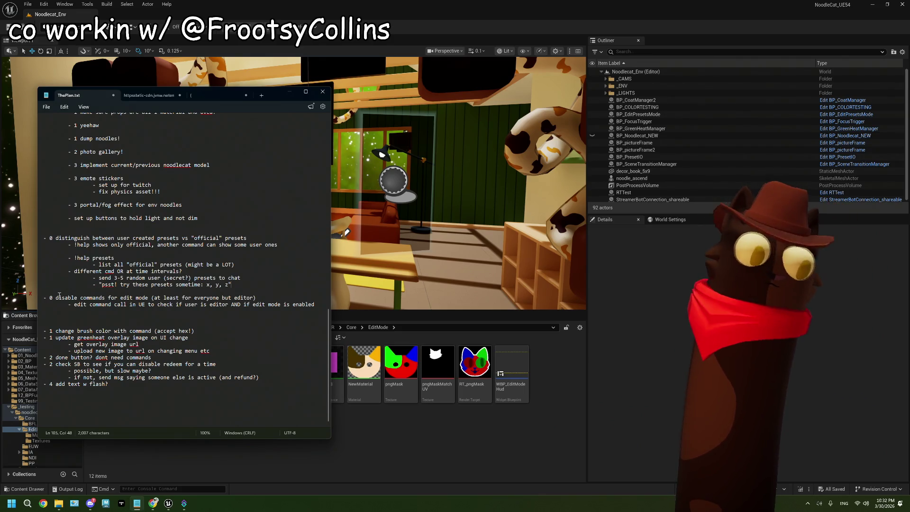
drag(44, 298, 314, 305)
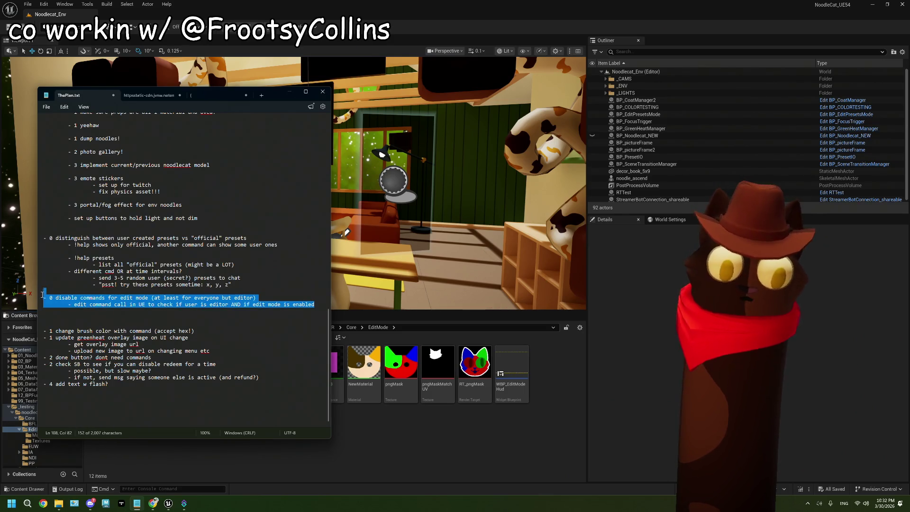
click(269, 297)
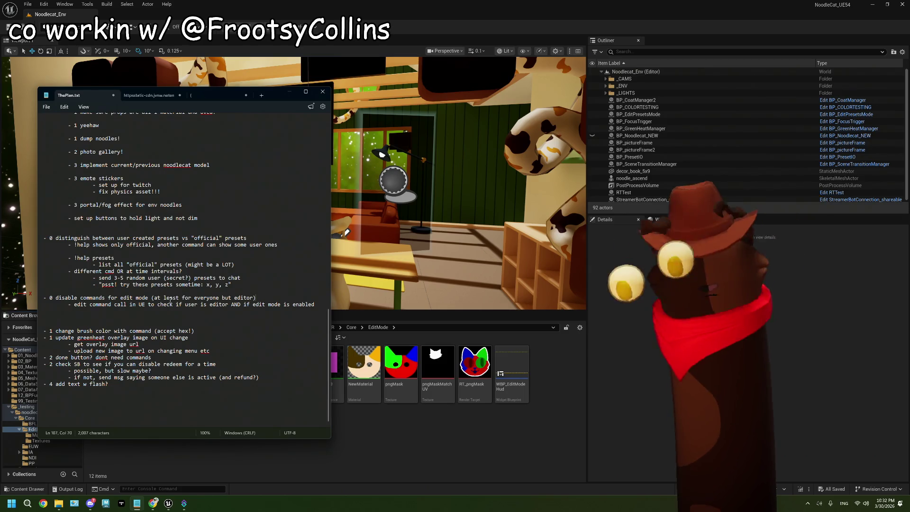
click(316, 305)
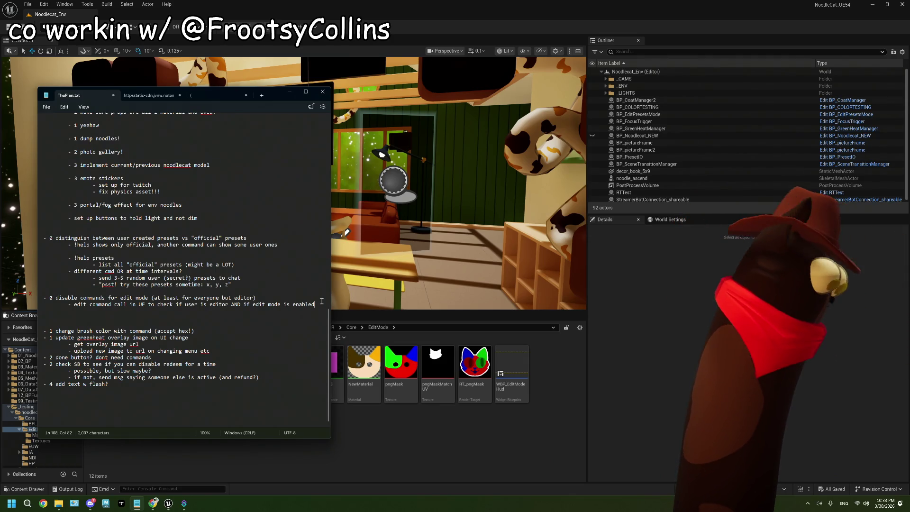
click(152, 503)
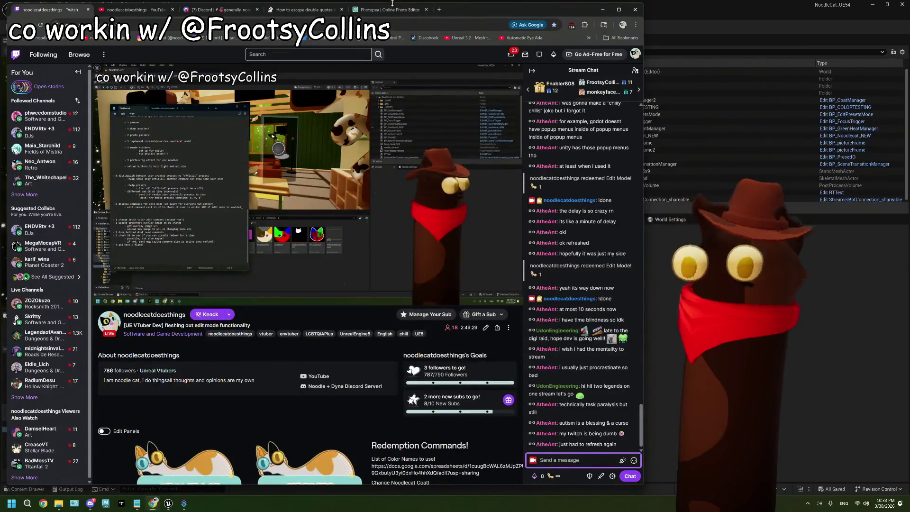
Search 'smth syndrome' in a new tab and open the shit life syndrome Wikipedia article.
click(440, 11)
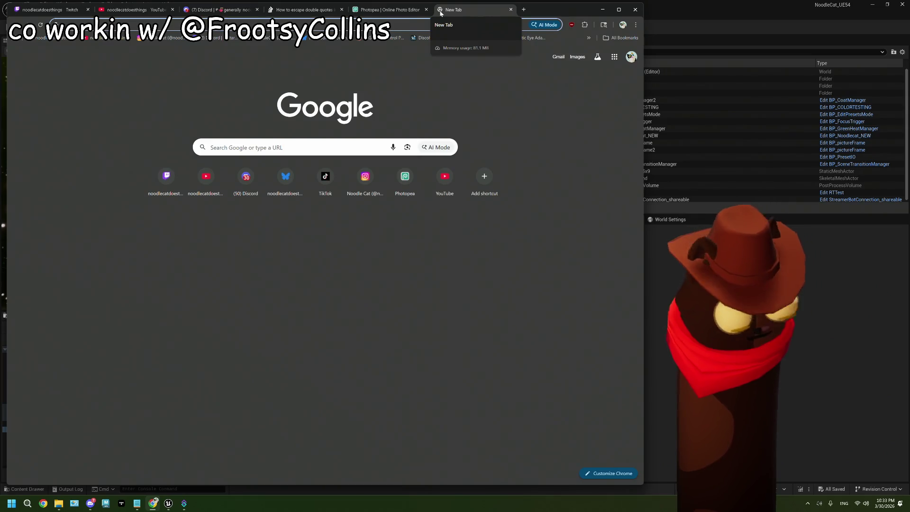
text(smth)
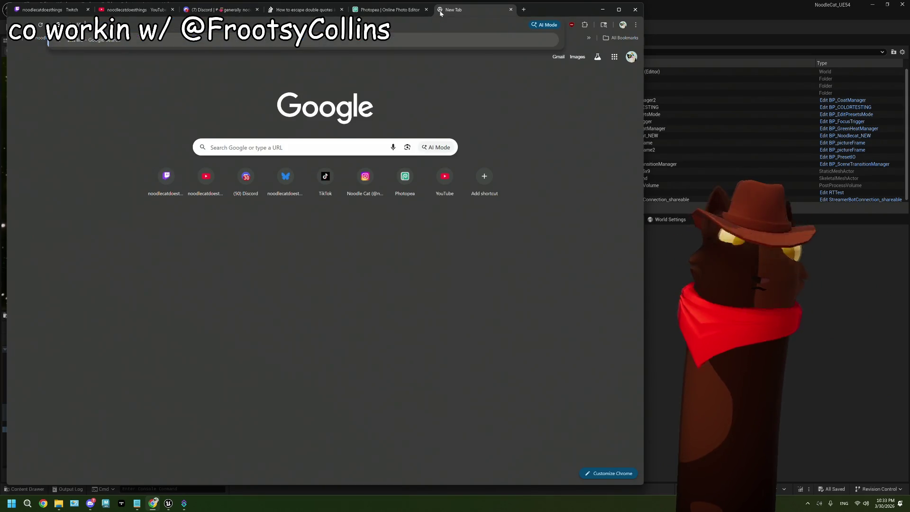
text( syndrome)
key(Return)
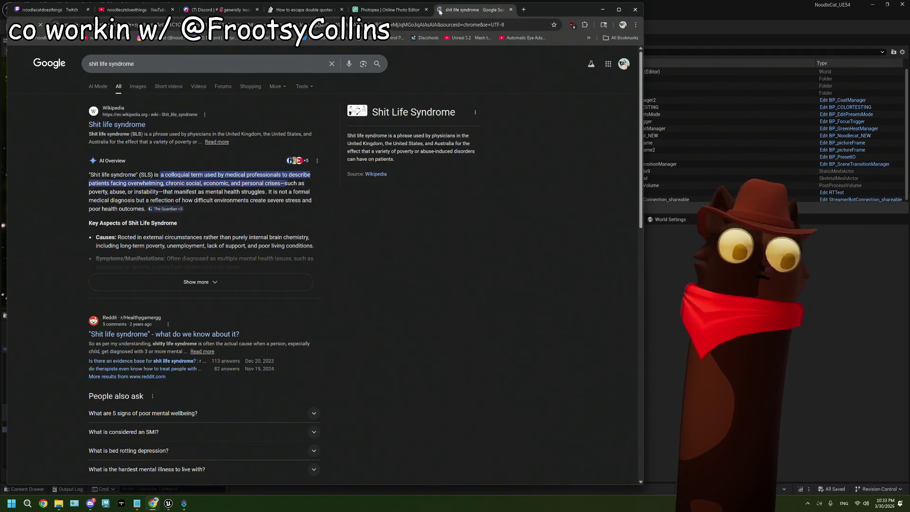
click(109, 125)
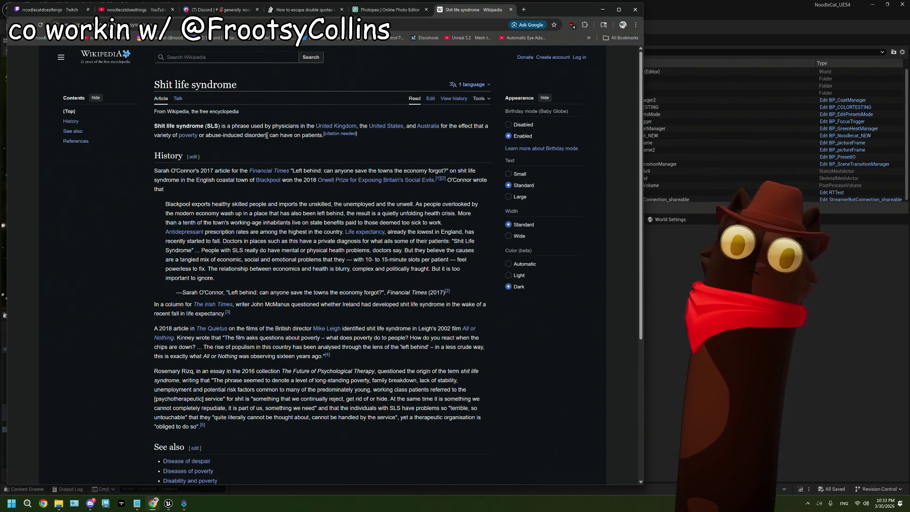
Read through the Wikipedia article, then switch back to Unreal Editor.
scroll(221, 188, down, 3)
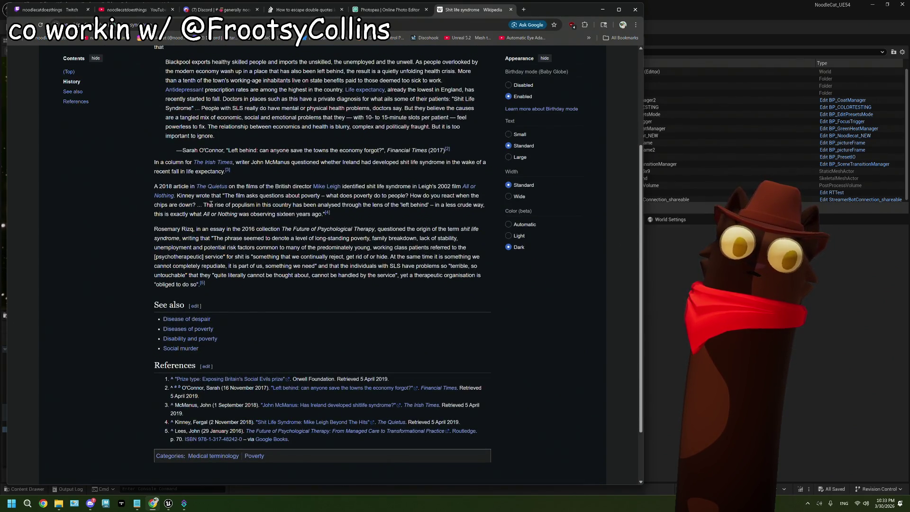
scroll(211, 204, up, 3)
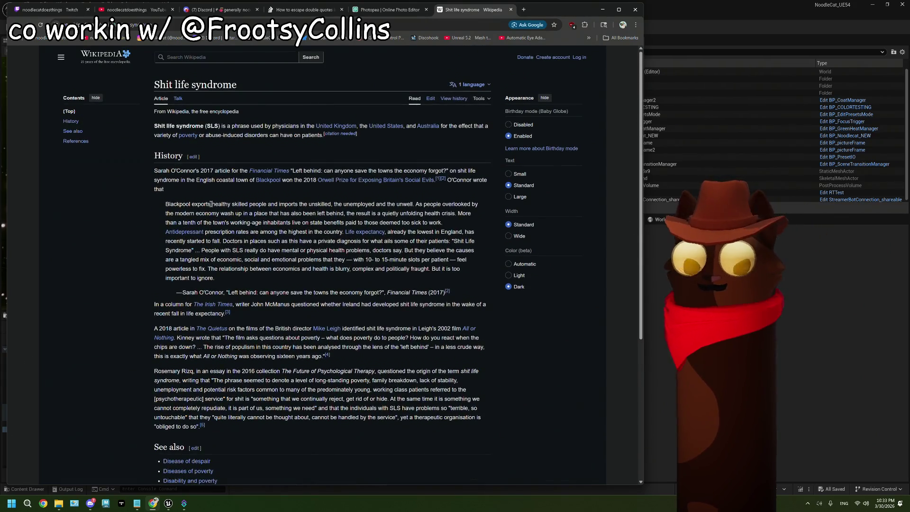
scroll(211, 204, down, 1)
scroll(211, 204, down, 3)
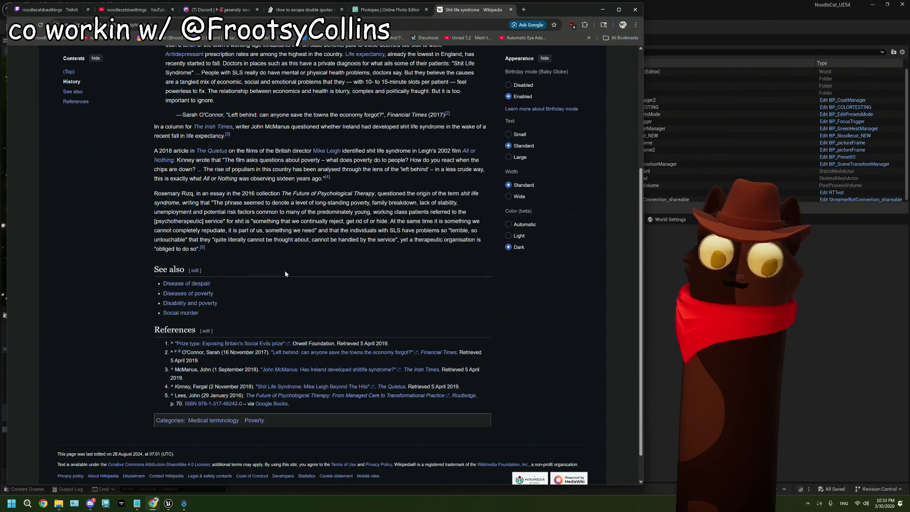
scroll(285, 273, up, 4)
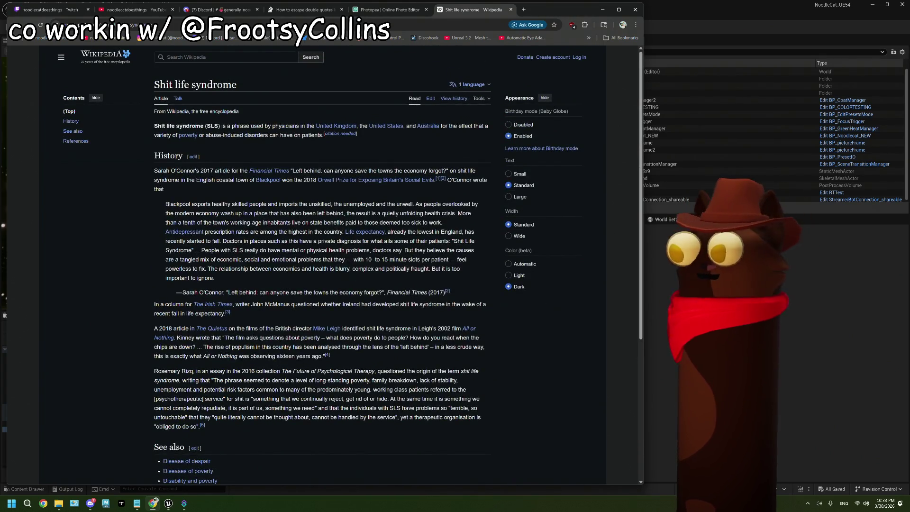
key(alt+Tab)
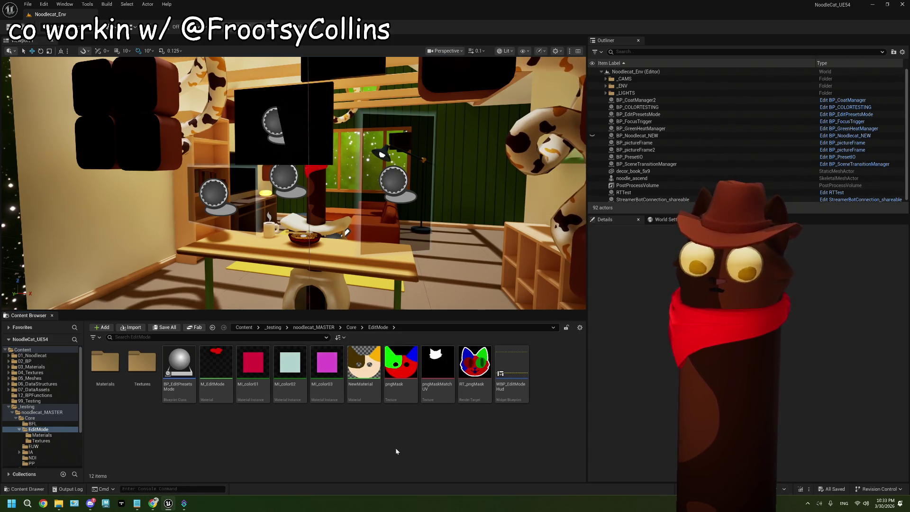
click(137, 503)
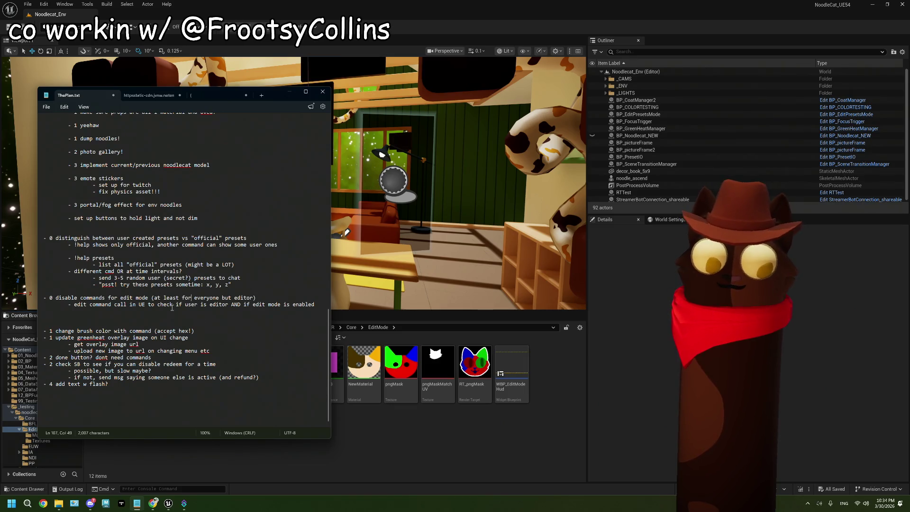
mouse_move(49, 298)
mouse_down()
mouse_move(189, 308)
mouse_move(43, 312)
mouse_up()
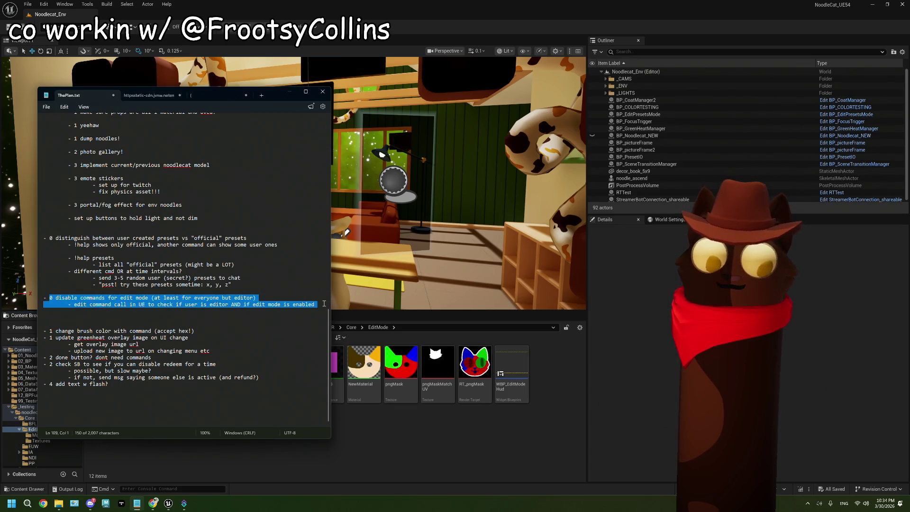
click(390, 448)
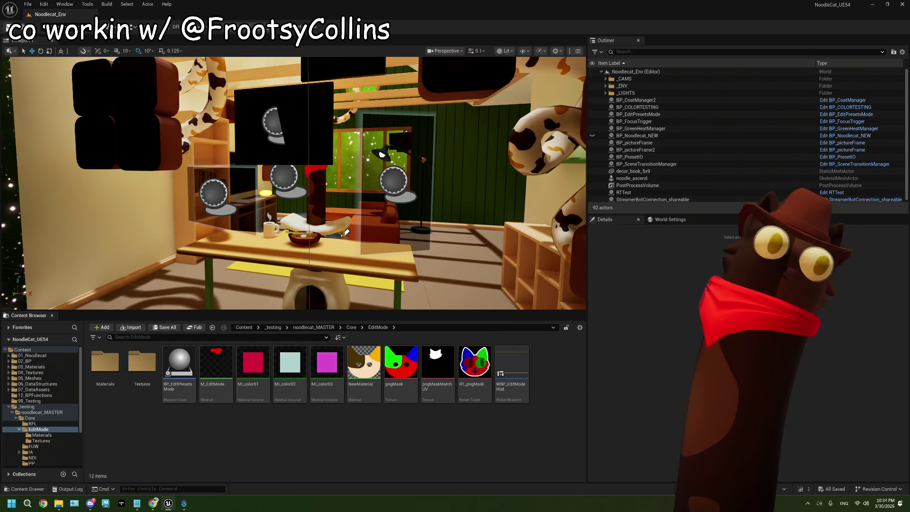
Package the project for Windows with the 20260330 builds folder as output.
click(290, 27)
mouse_move(323, 123)
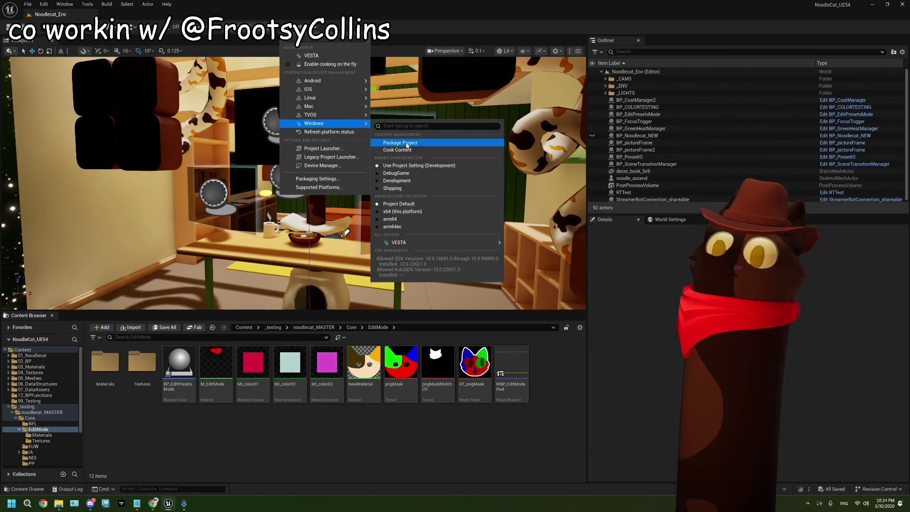
click(400, 142)
click(101, 58)
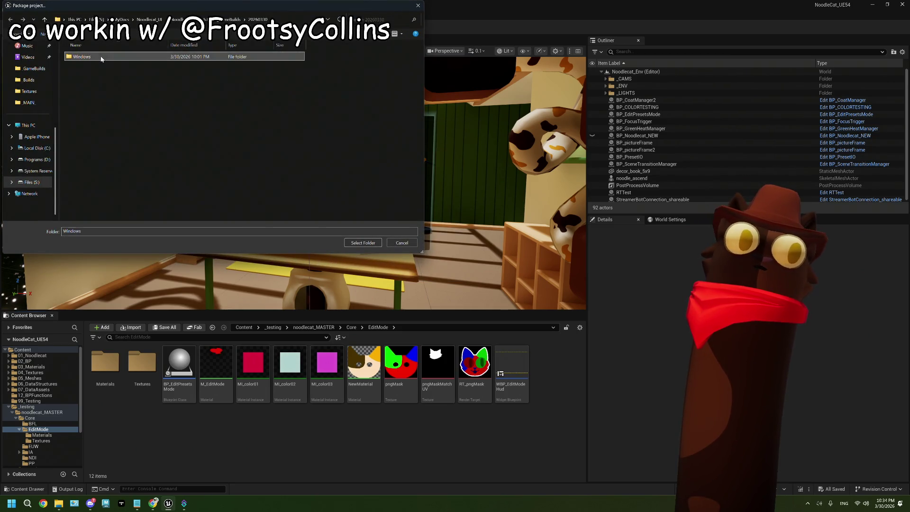
double_click(101, 57)
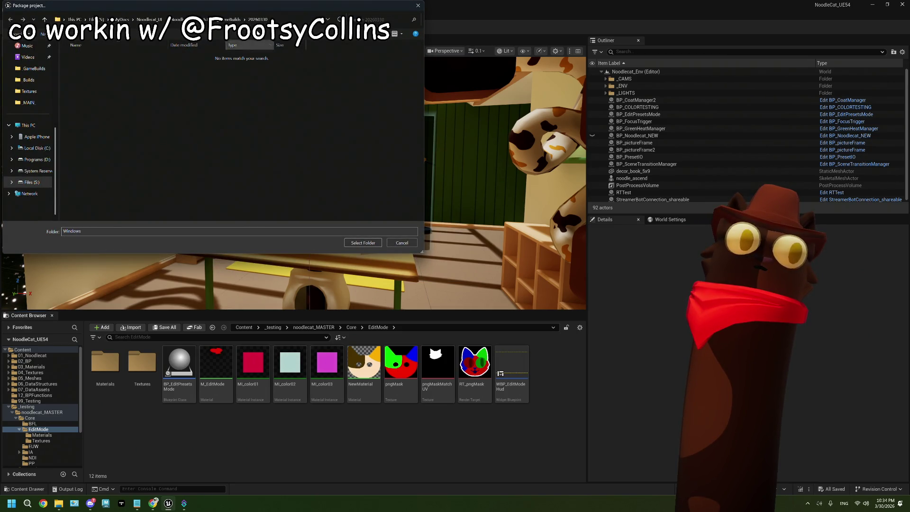
click(160, 225)
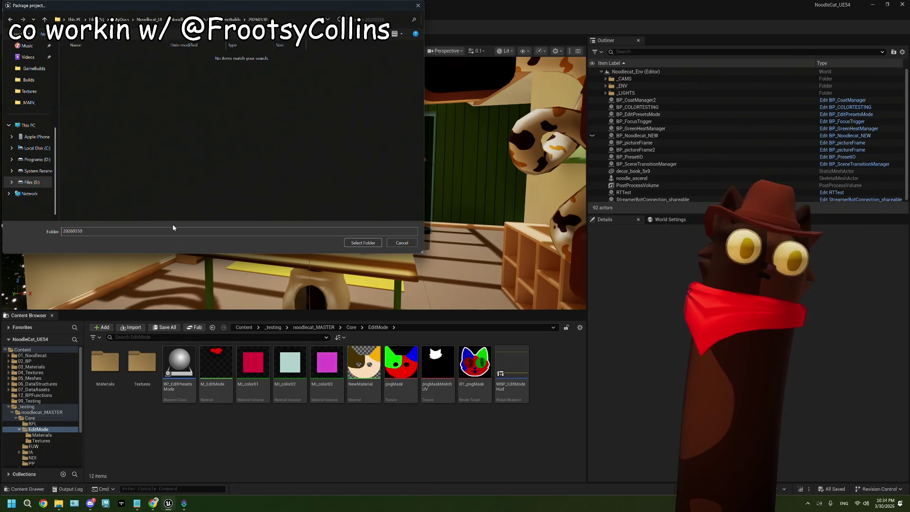
click(363, 243)
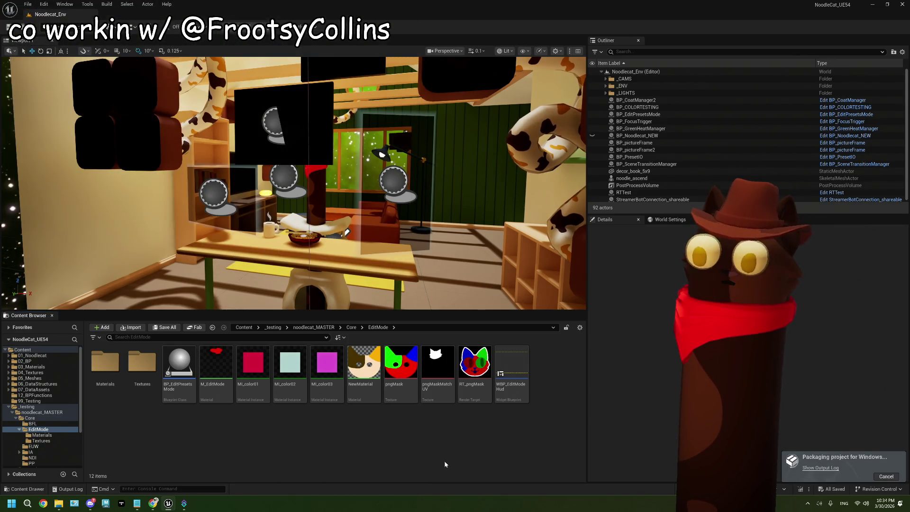
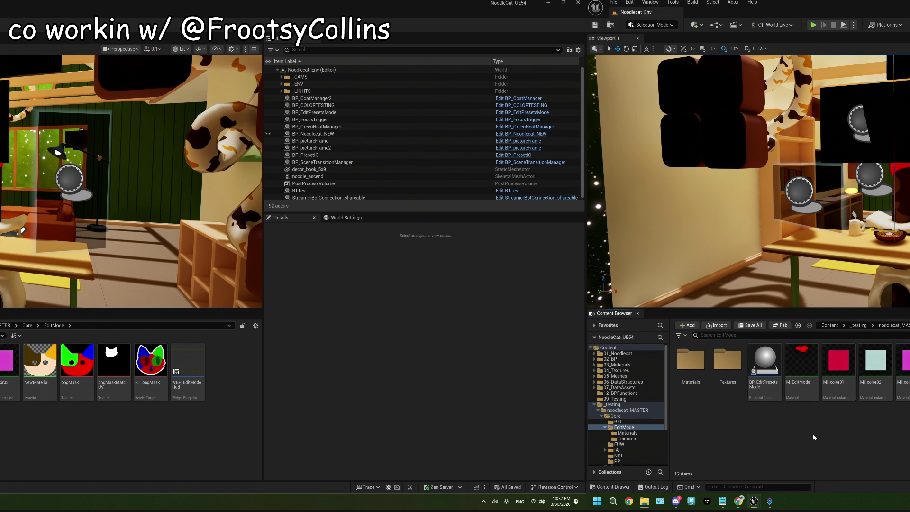
Start the Windows copy of 217 items (1.45 GB) from 20260330 into _MAIN.
mouse_move(645, 501)
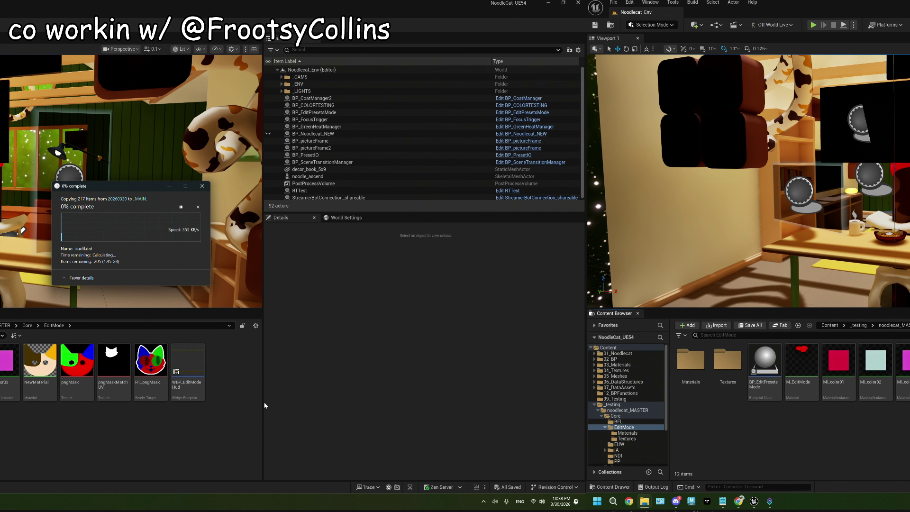
Nudge the copy progress window slightly left and pause the copy at 1%.
drag(118, 185, 106, 185)
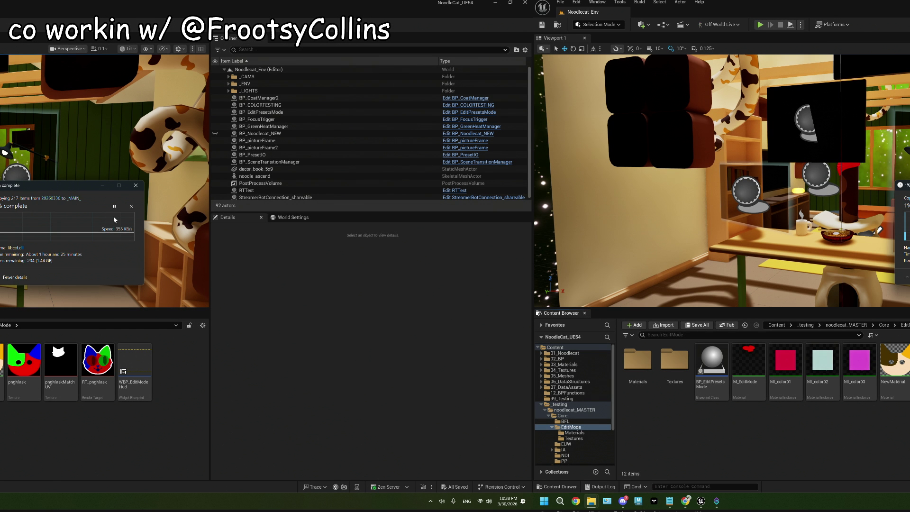
click(113, 206)
Cancel the paused copy into _MAIN, then check and dismiss the File Explorer taskbar previews.
click(131, 207)
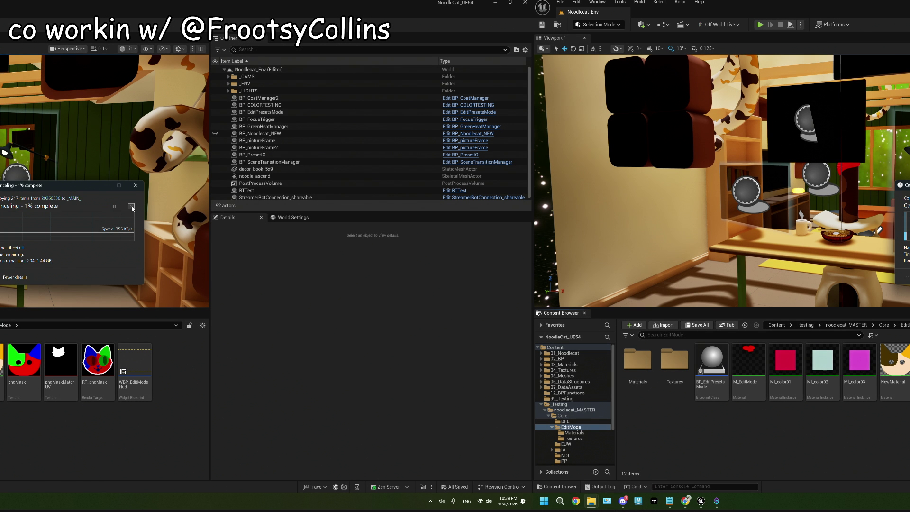
mouse_move(598, 507)
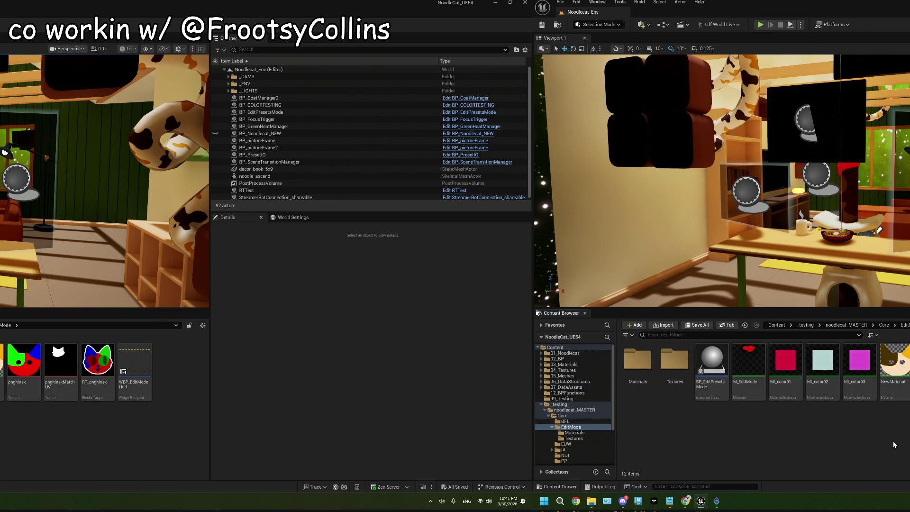
mouse_move(671, 506)
click(591, 501)
click(868, 450)
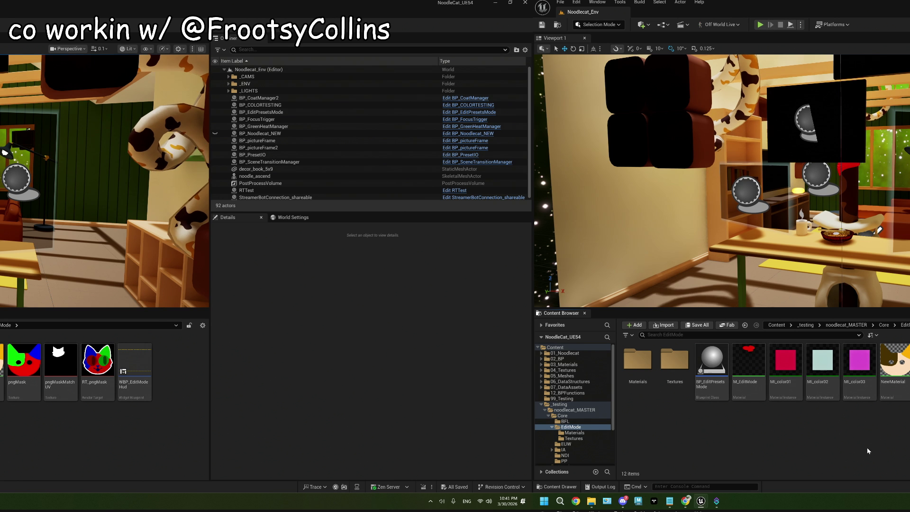